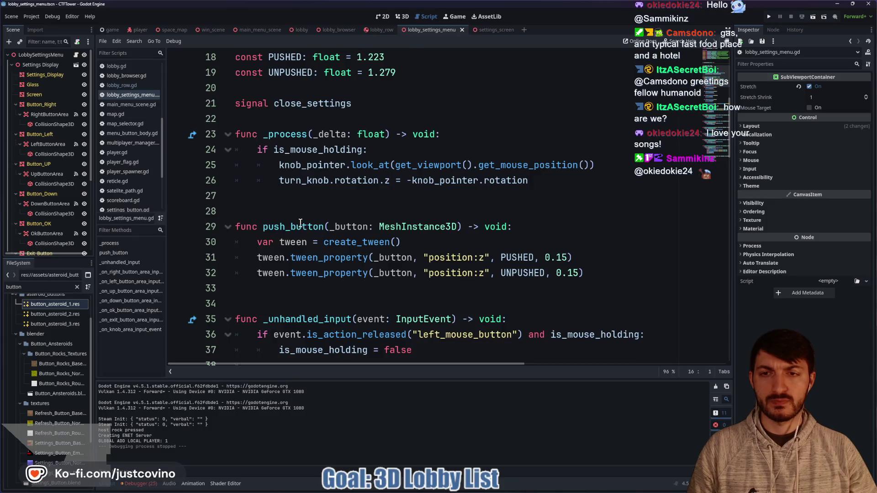
- Insert an empty line after line 22 of the open script
click(287, 169)
key(Return)
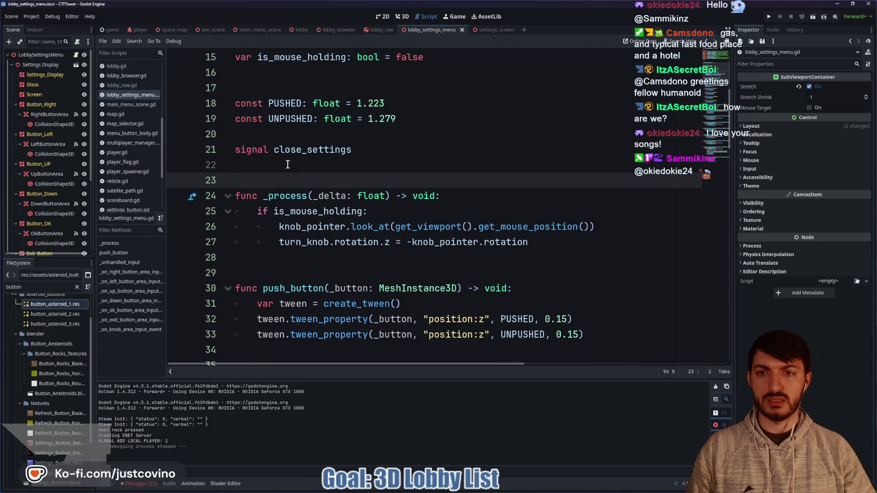
click(270, 273)
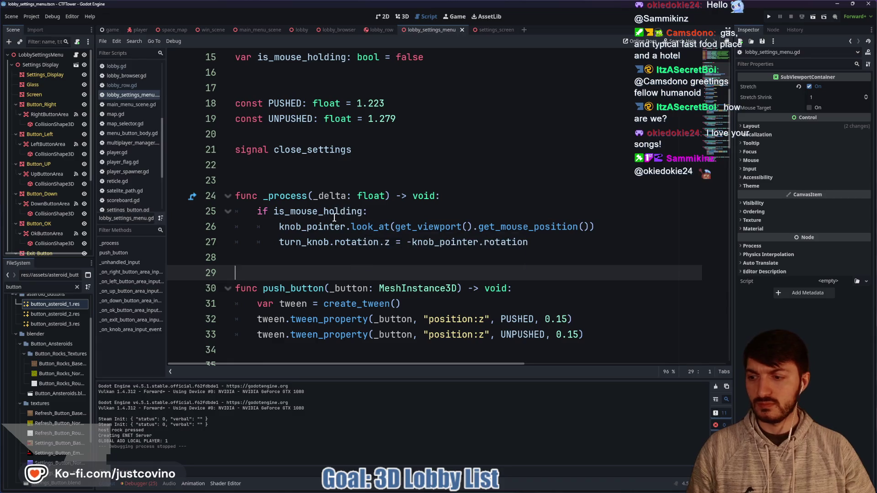
- Open lobby.gd and find the toggle_lobby_customizations definition
click(301, 30)
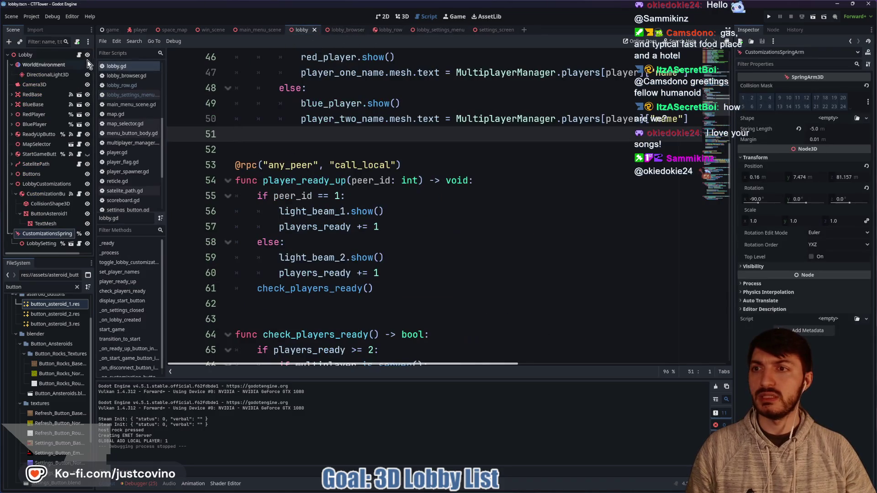
scroll(398, 207, up, 3)
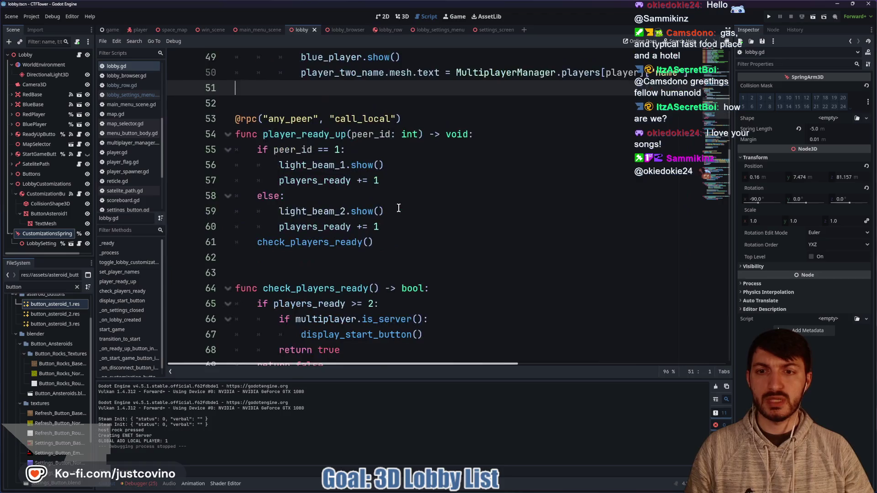
scroll(399, 207, down, 10)
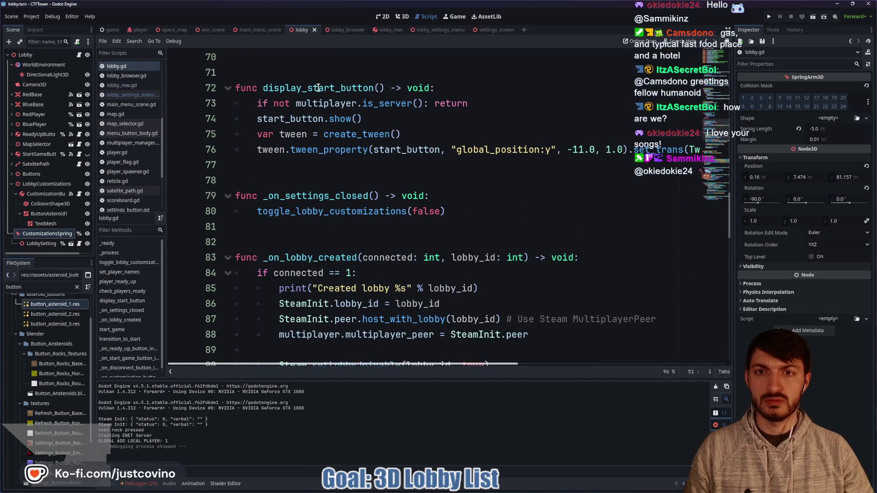
scroll(326, 99, down, 1)
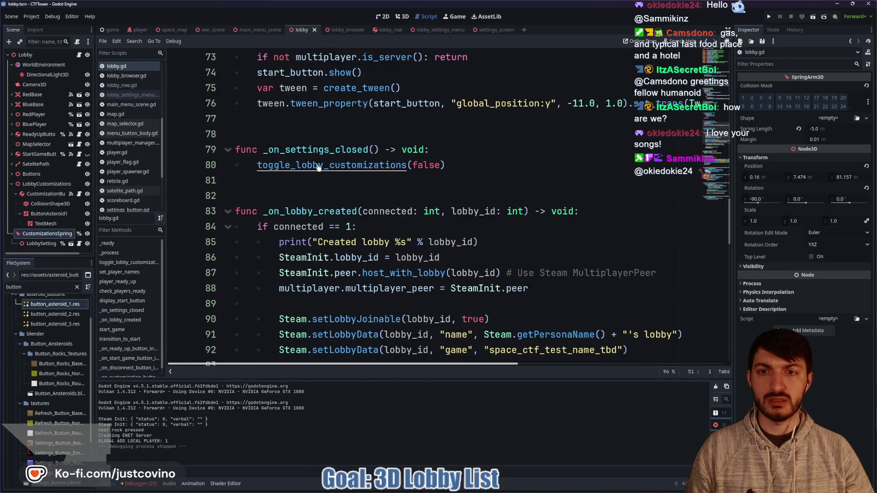
ctrl+click(319, 165)
scroll(552, 237, right, 6)
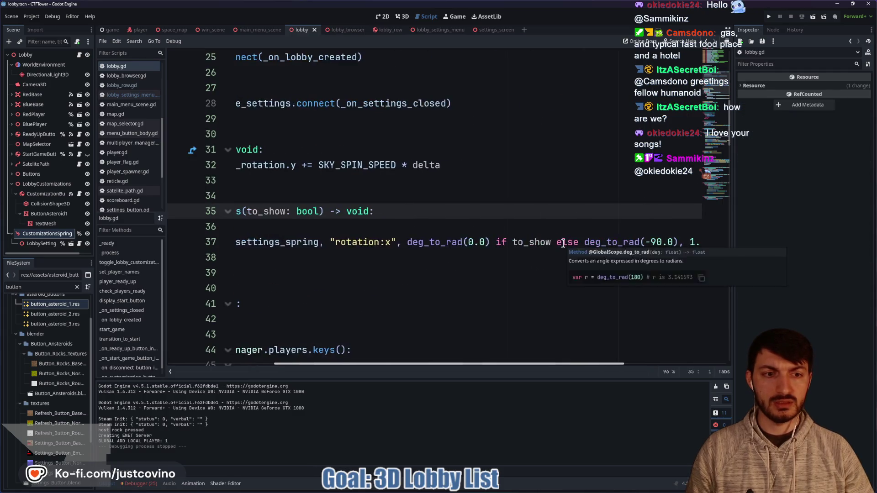
- Change the tween duration on line 37 from 1.0 to 0.5, save, and run the game
drag(637, 241, 622, 240)
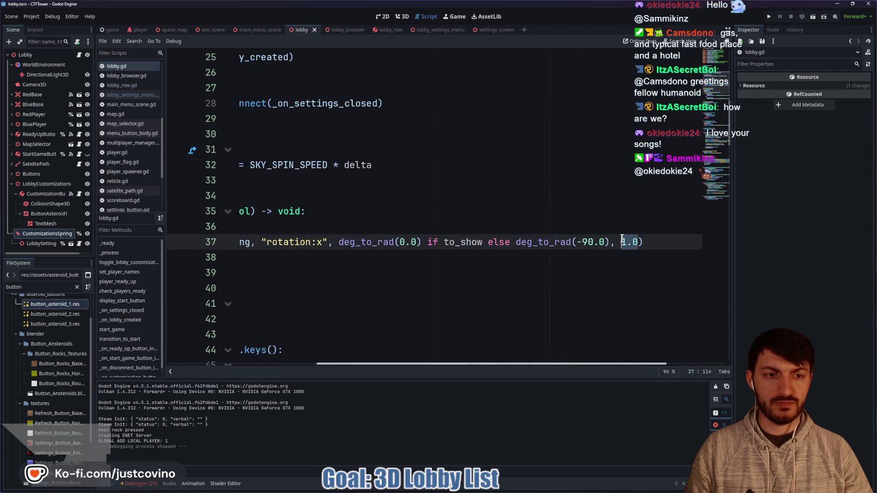
text(0.5)
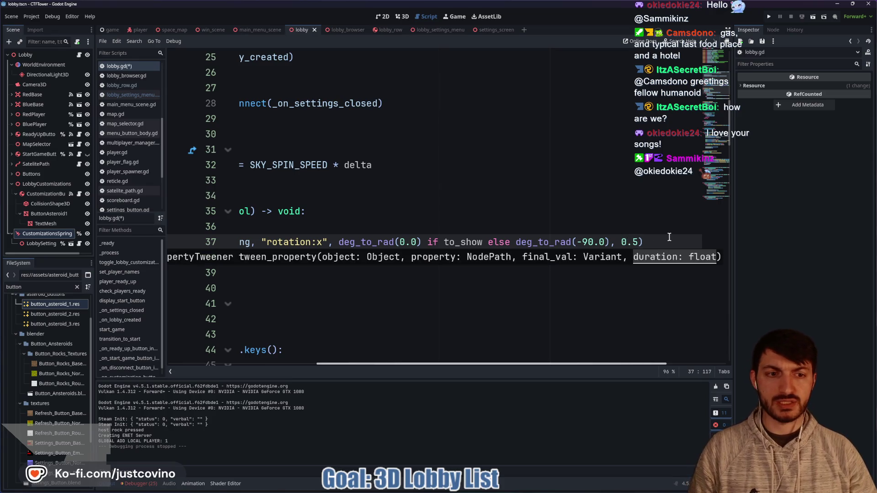
key(Right)
key(ctrl+s)
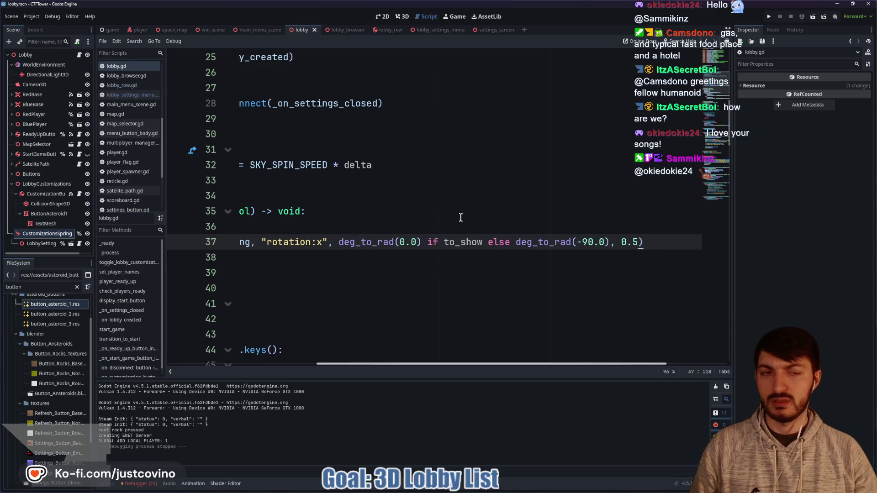
click(460, 218)
key(F5)
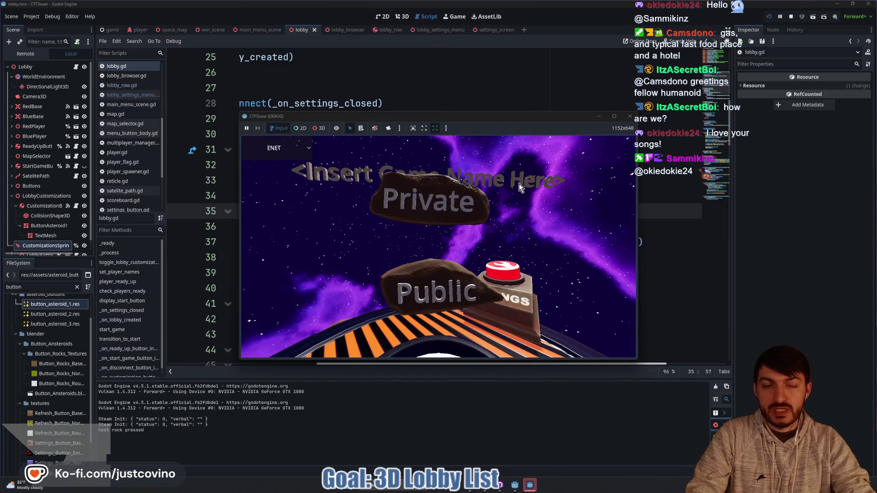
- Host a lobby, open and close the customization panel, then stop the test run
click(457, 230)
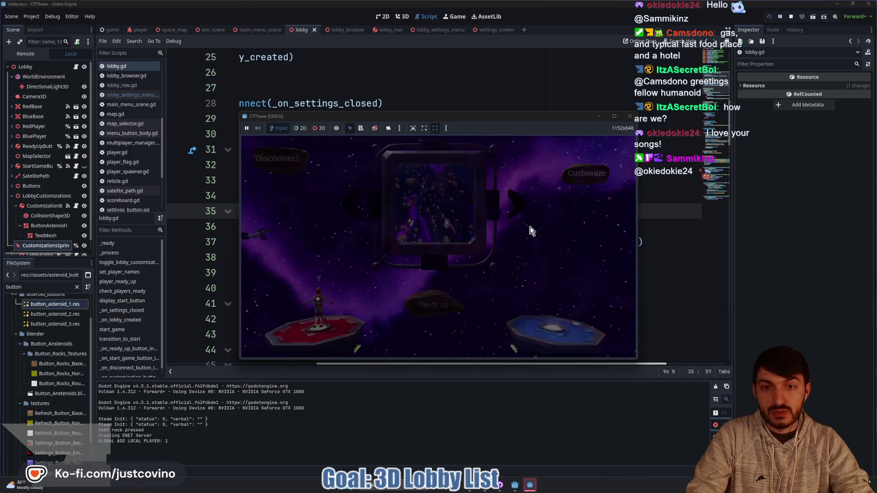
click(583, 174)
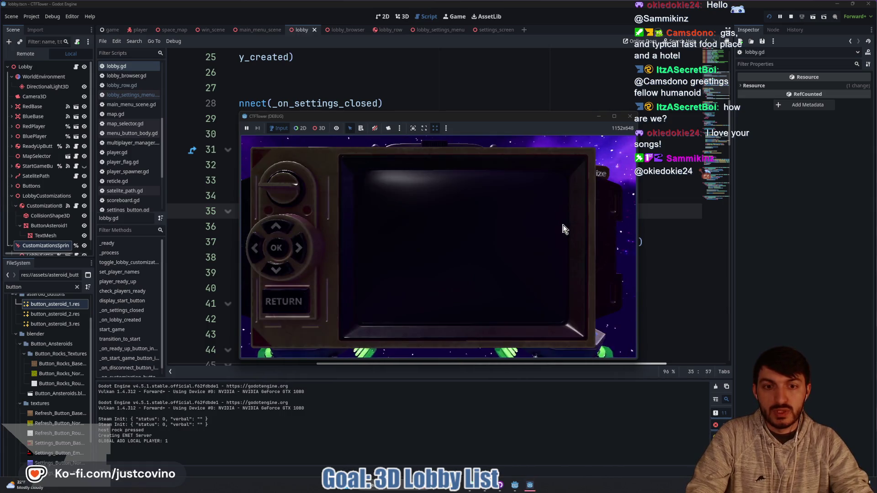
click(276, 309)
click(791, 17)
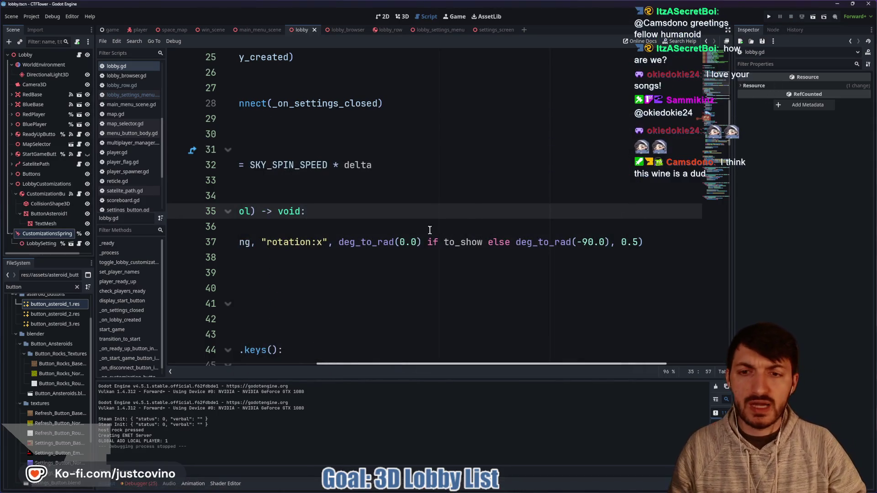
- Change the line 37 tween duration from 0.5 to 0.25 and save lobby.gd
click(631, 243)
text(2)
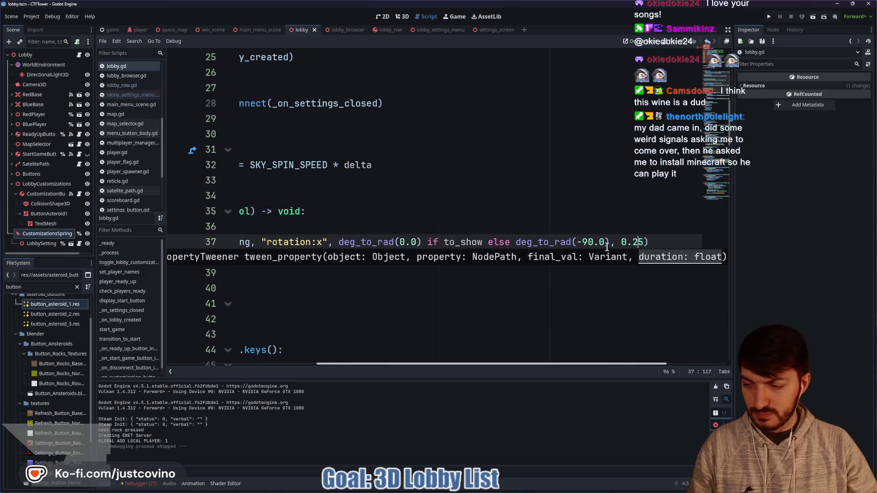
click(441, 216)
key(ctrl+s)
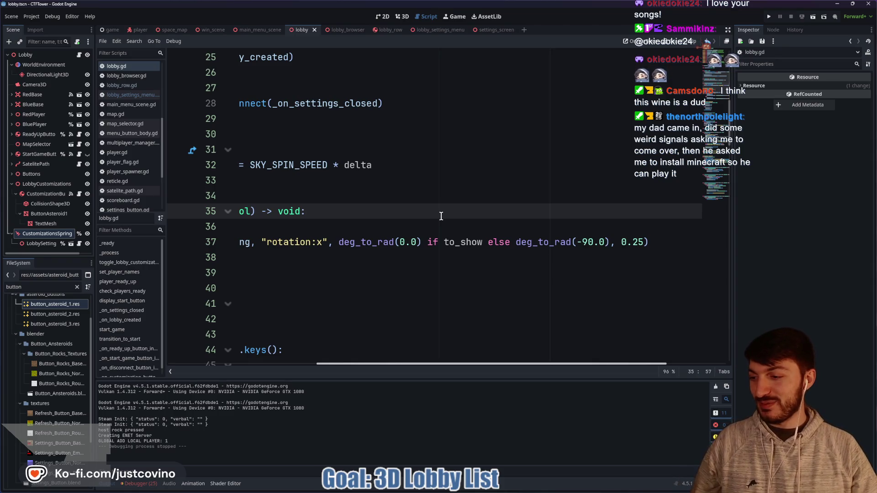
- Move the caret among the blank lines 34–39 around the customization tween
click(364, 227)
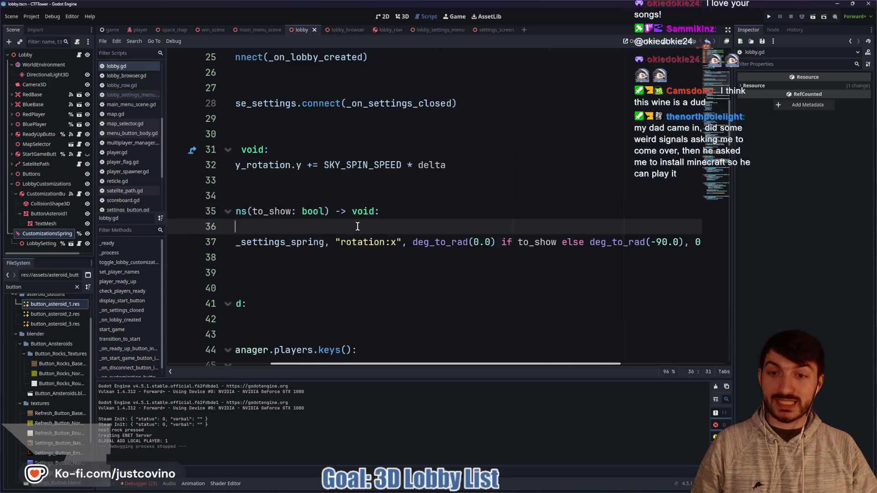
scroll(320, 224, left, 3)
click(325, 195)
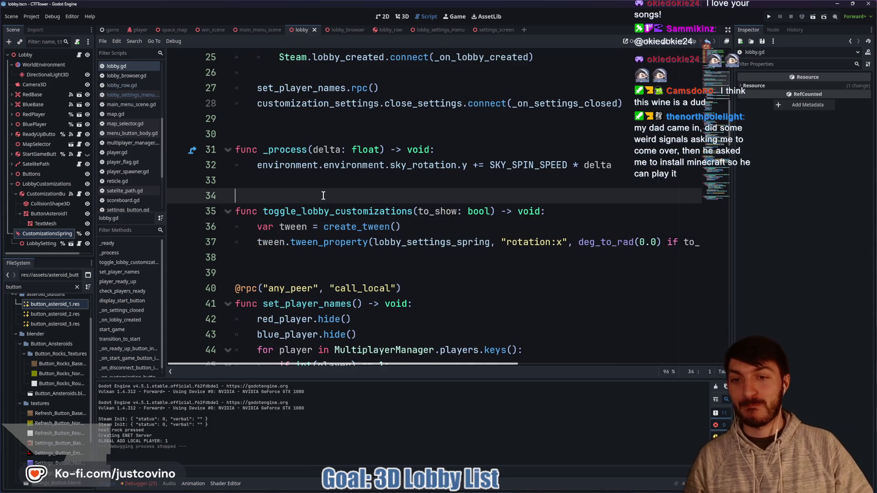
click(289, 271)
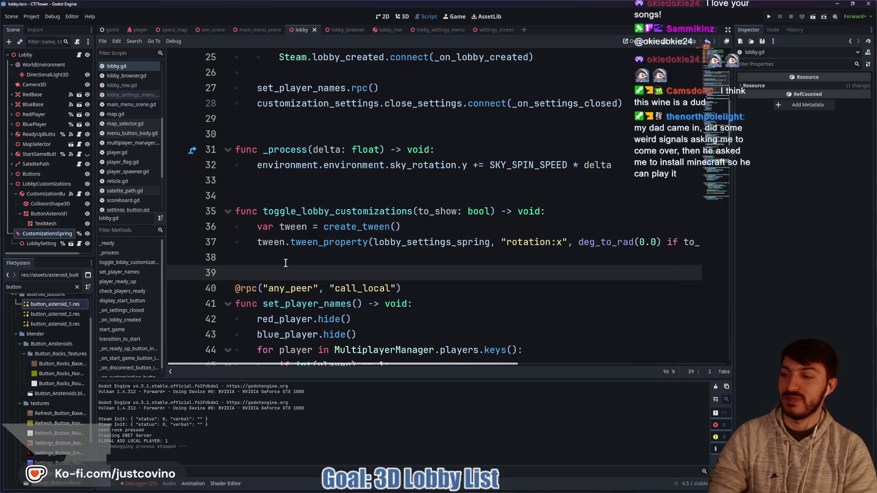
click(290, 202)
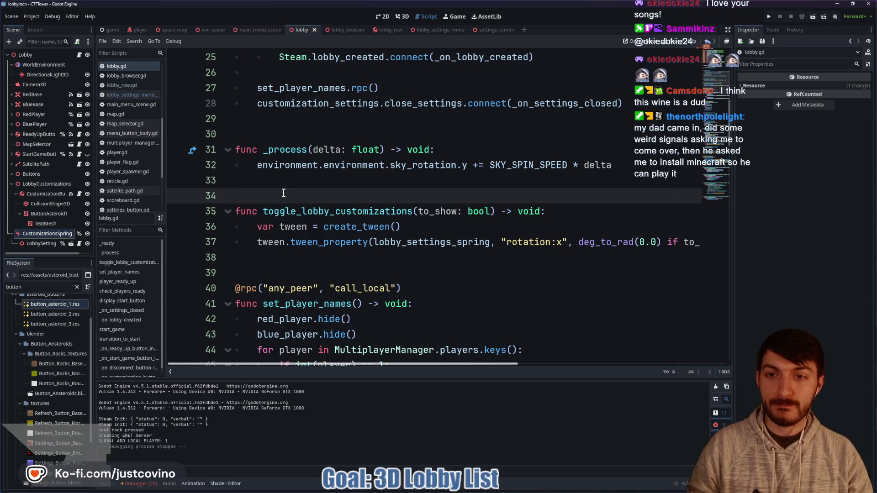
click(296, 270)
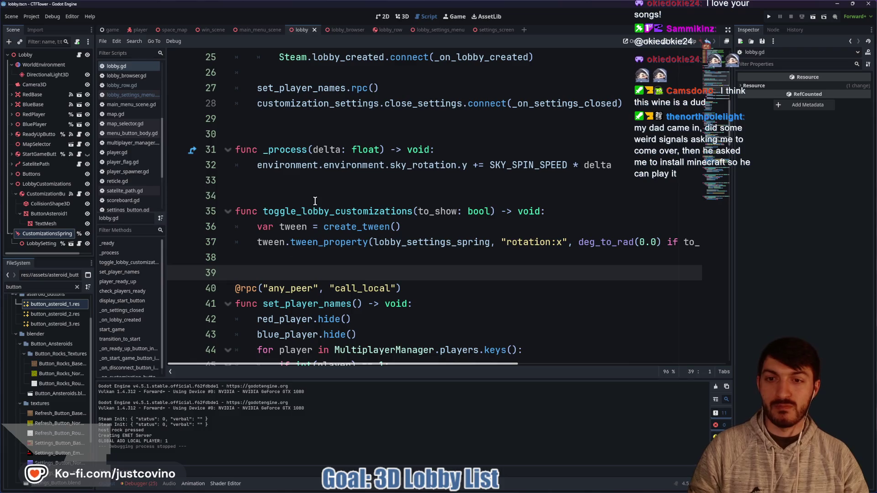
click(297, 192)
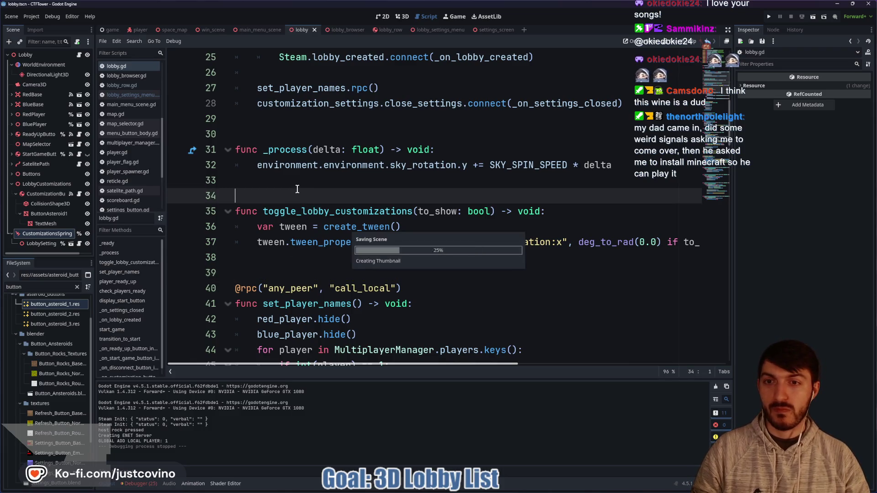
click(297, 259)
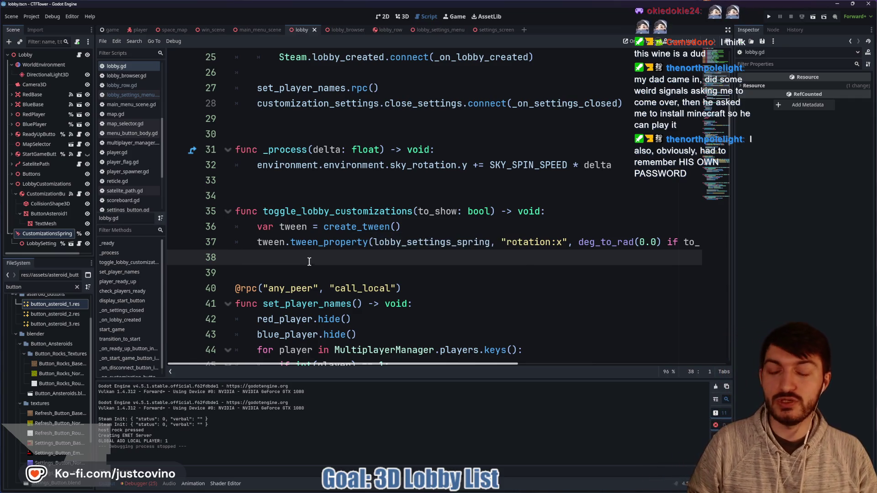
click(304, 190)
click(305, 270)
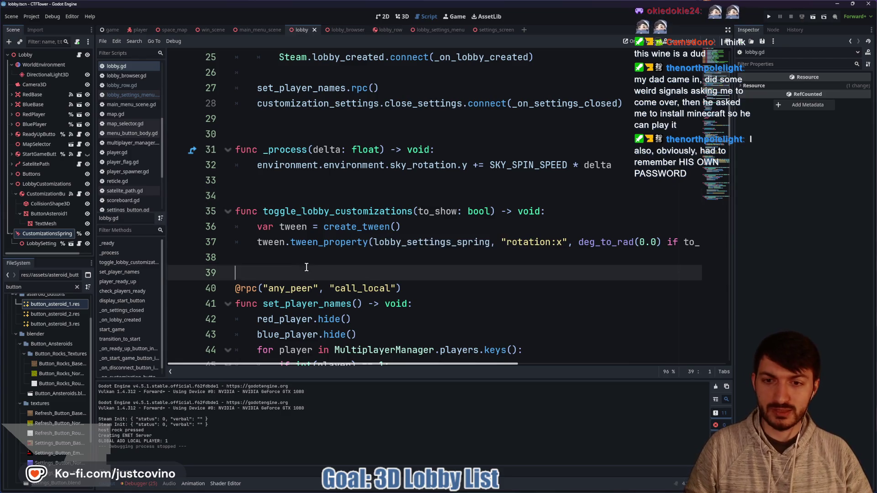
scroll(292, 214, down, 4)
click(292, 282)
key(ctrl+s)
click(289, 277)
key(ctrl+s)
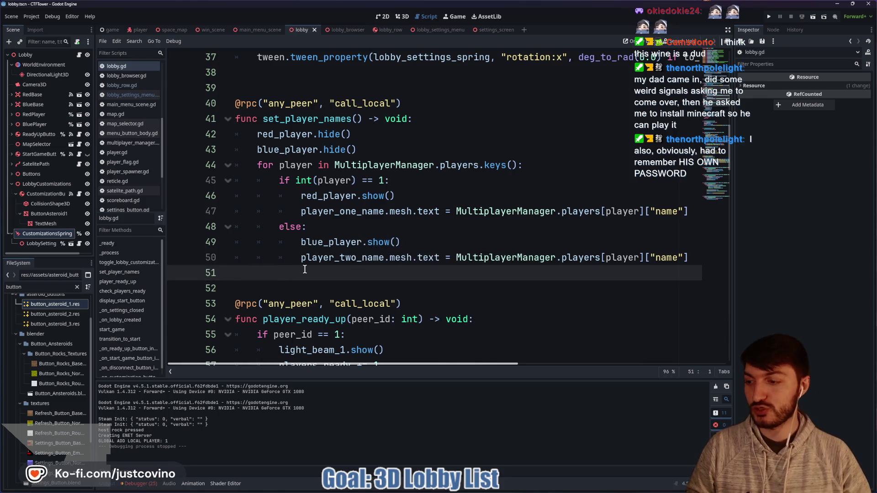
scroll(296, 260, up, 5)
click(343, 226)
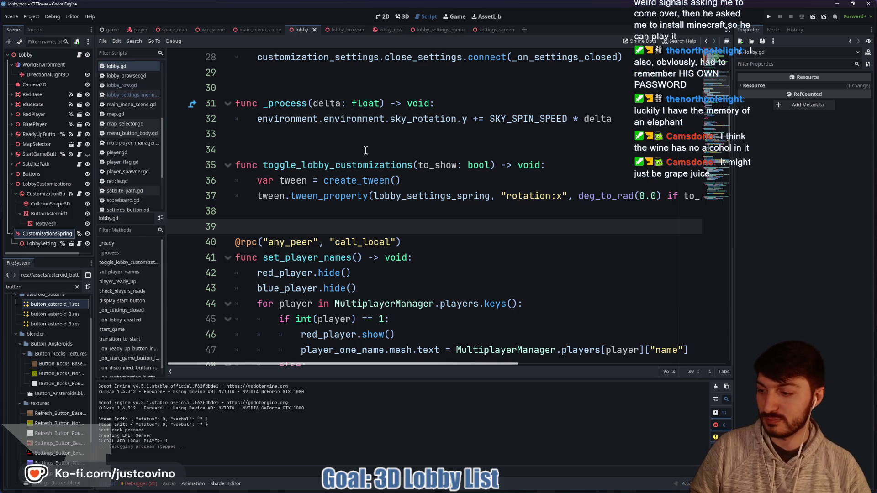
click(311, 137)
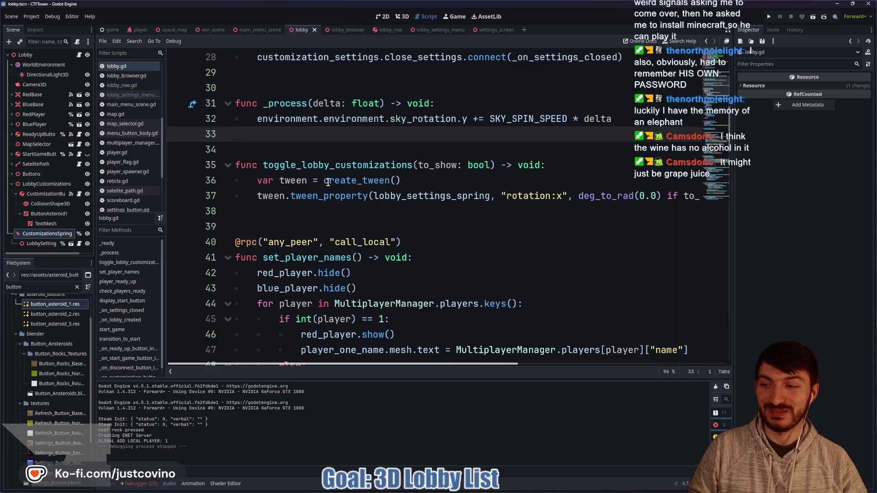
scroll(329, 186, up, 3)
click(307, 221)
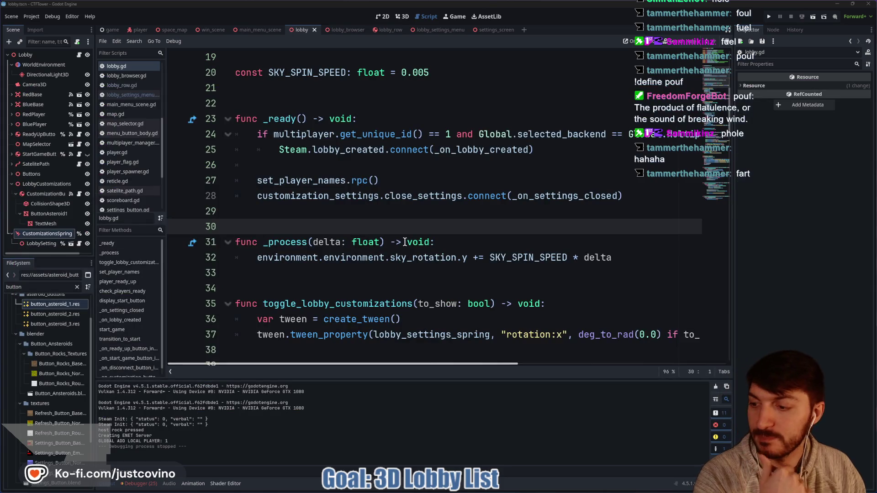
- Scroll up lobby.gd to line 22, then bring the Notion ToDo board forward
click(402, 236)
click(381, 222)
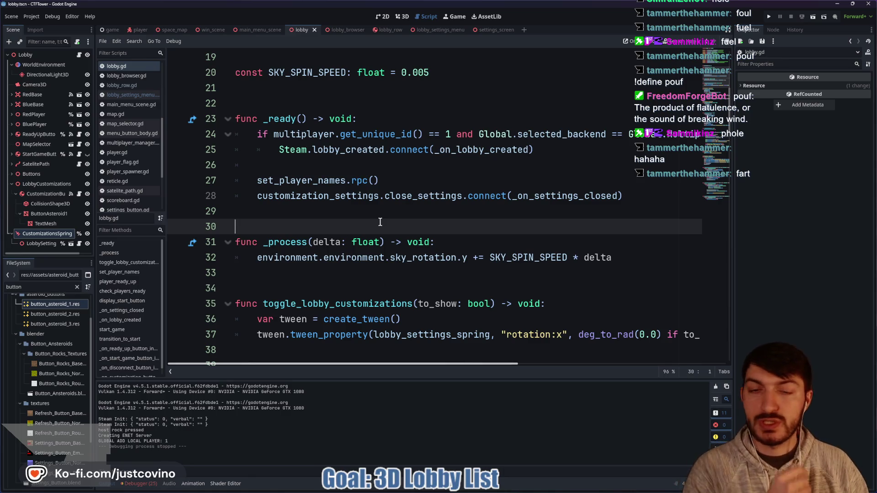
scroll(367, 234, up, 2)
click(343, 195)
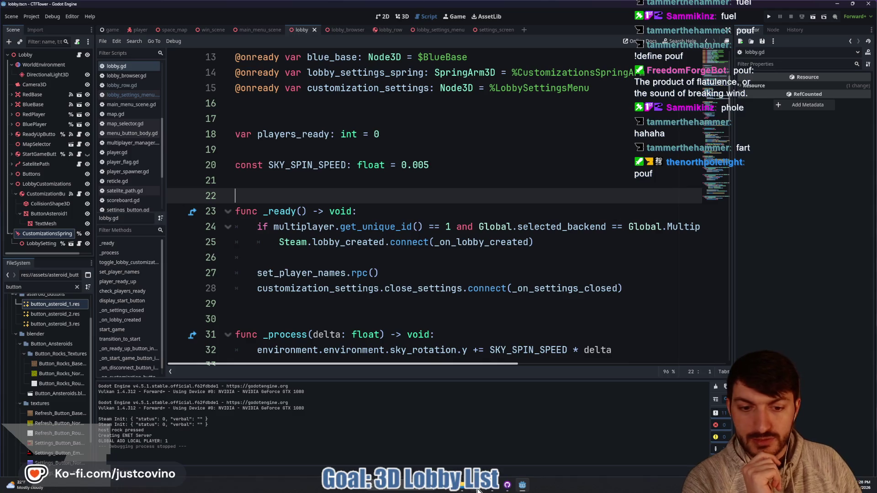
click(477, 491)
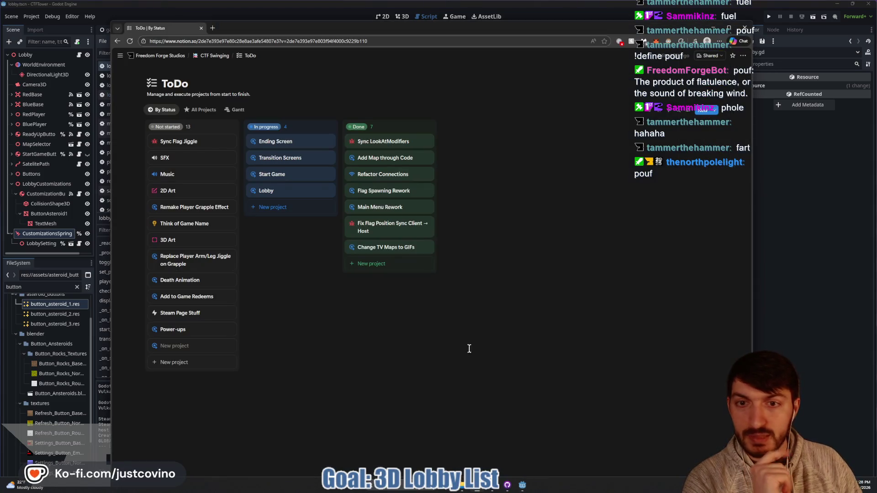
- Open the Lobby card in the side peek, then open the Power-ups project page
click(294, 191)
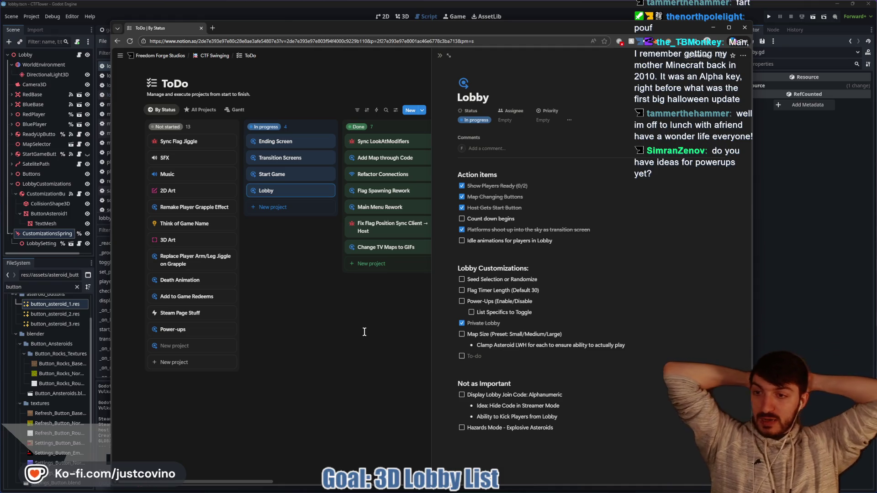
click(201, 330)
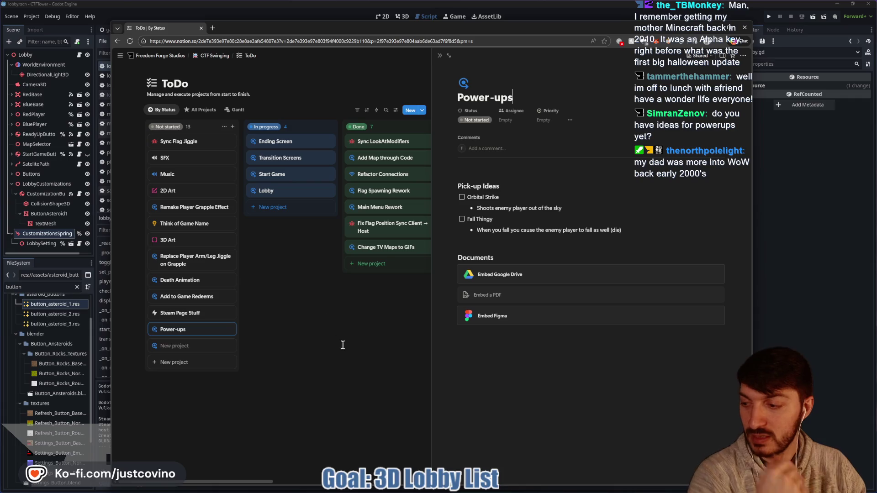
- Close the side peek and reopen the Power-ups project page
click(371, 336)
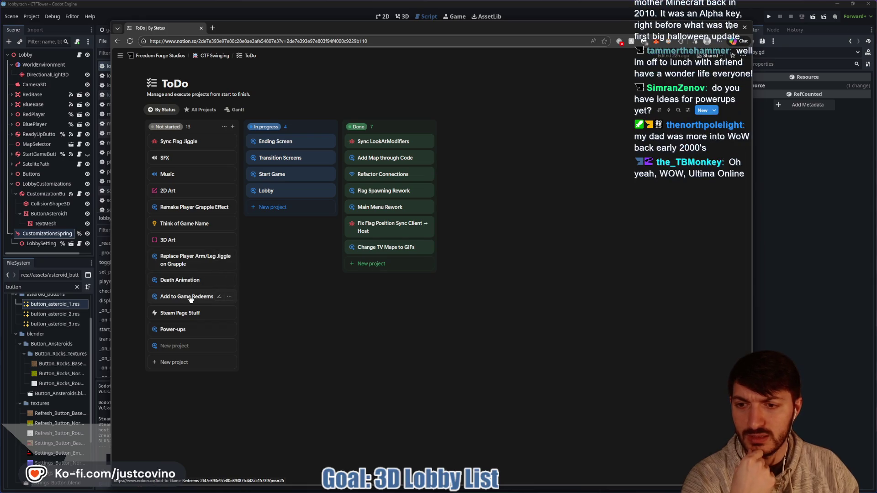
click(191, 332)
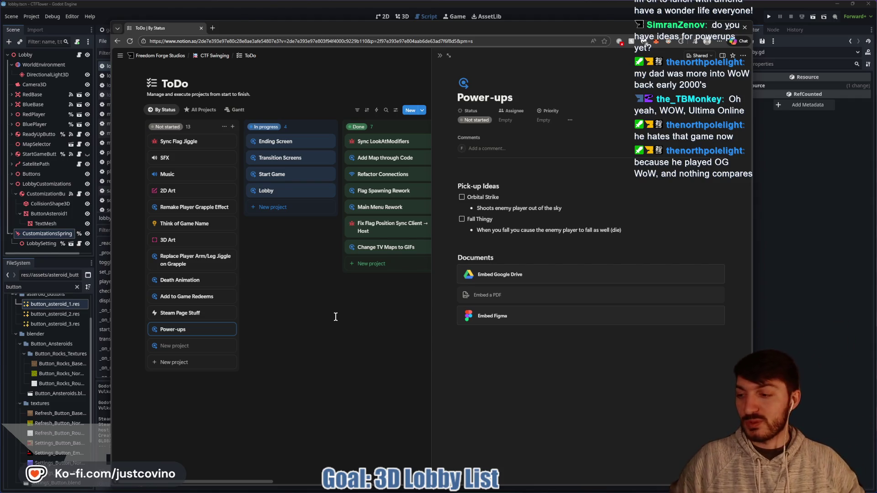
- Close the Power-ups page and bring Godot's lobby.gd back to the front
click(324, 322)
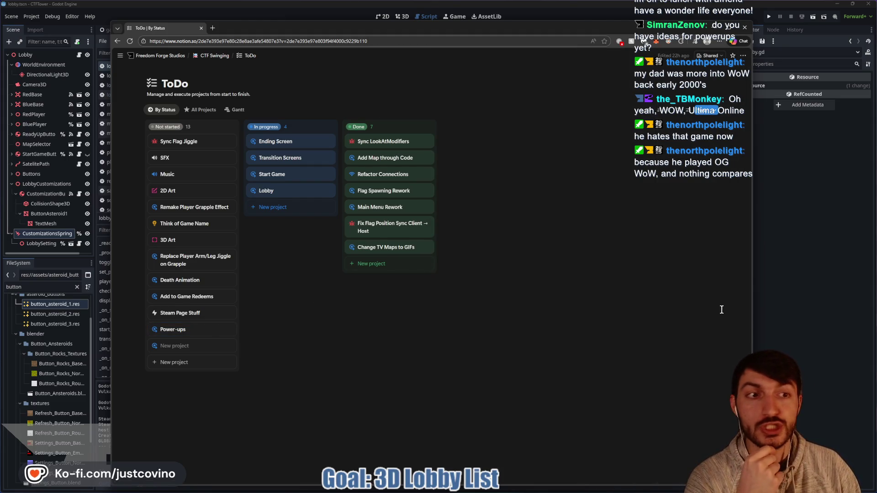
click(859, 277)
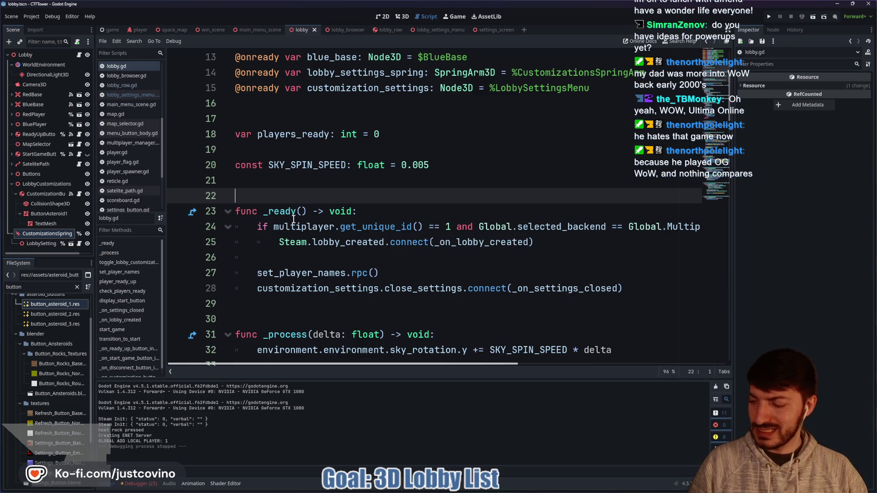
scroll(297, 214, up, 1)
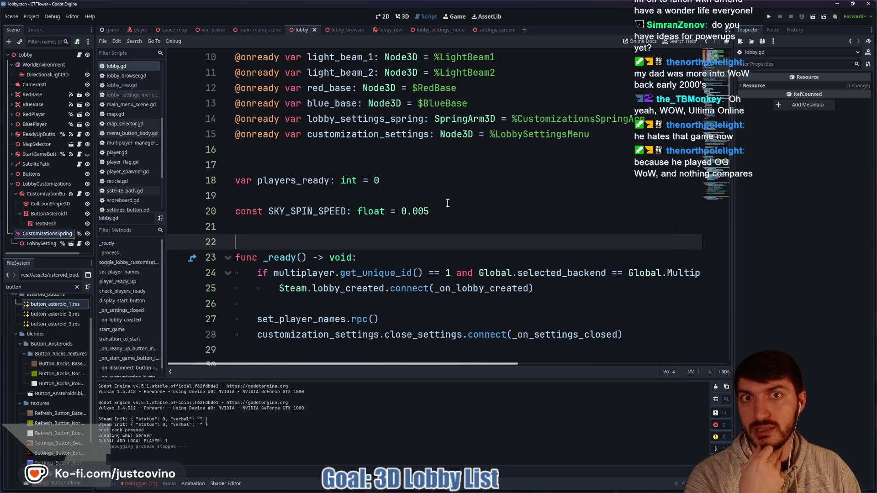
scroll(425, 198, up, 3)
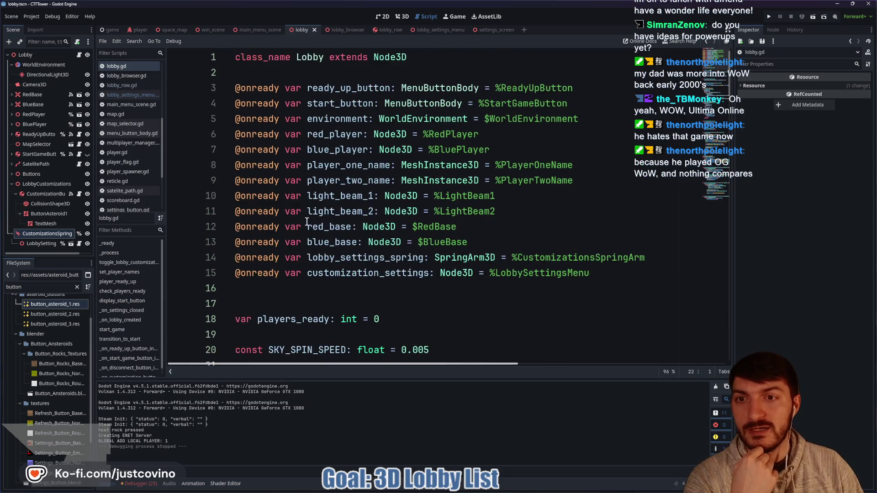
scroll(304, 217, down, 4)
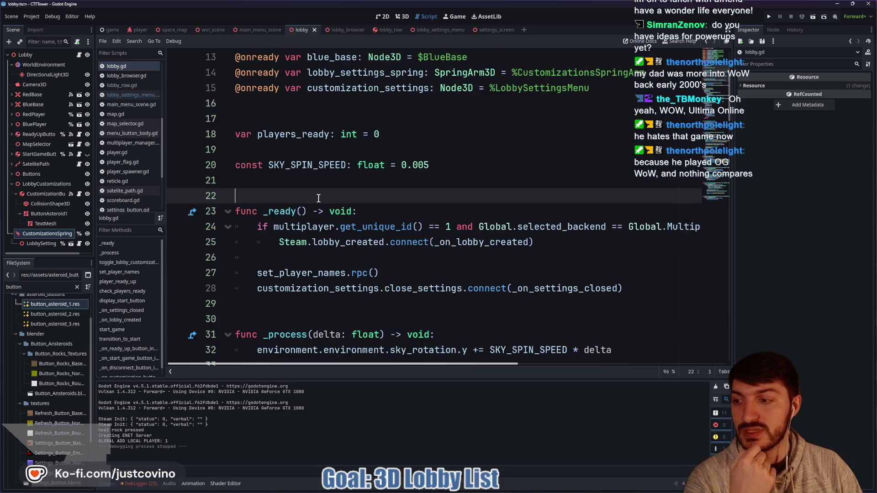
scroll(312, 193, down, 3)
click(298, 172)
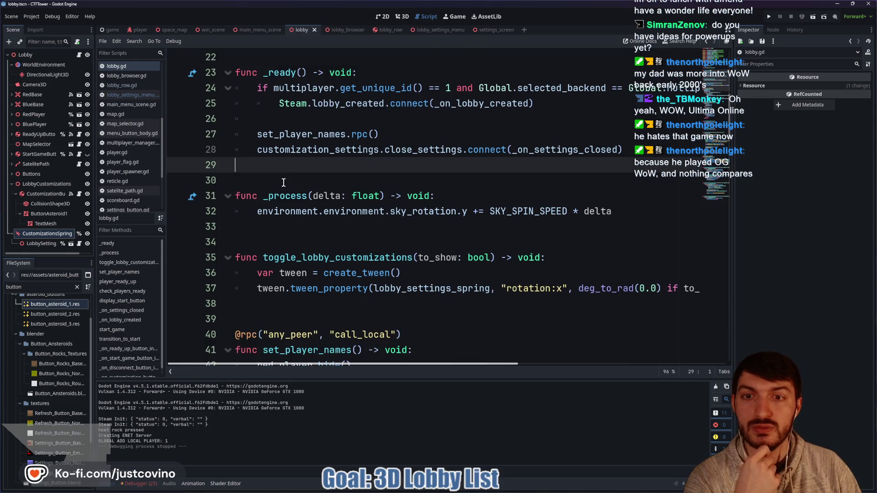
scroll(271, 187, down, 2)
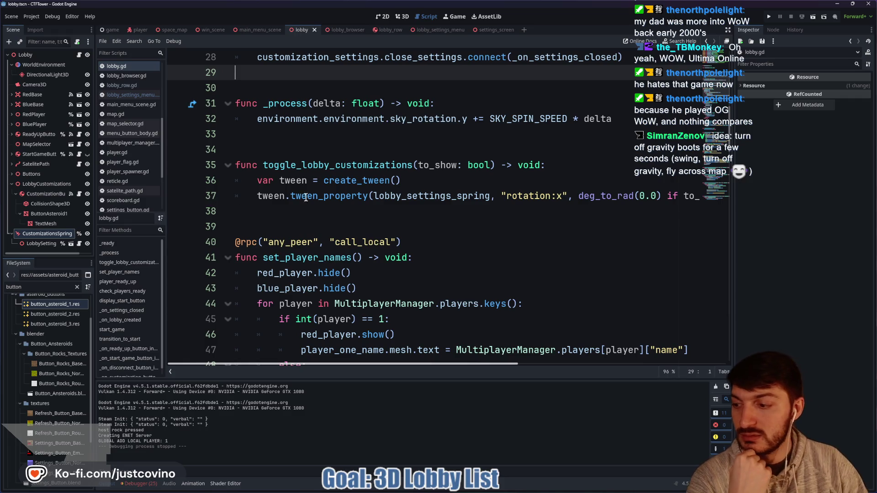
click(347, 222)
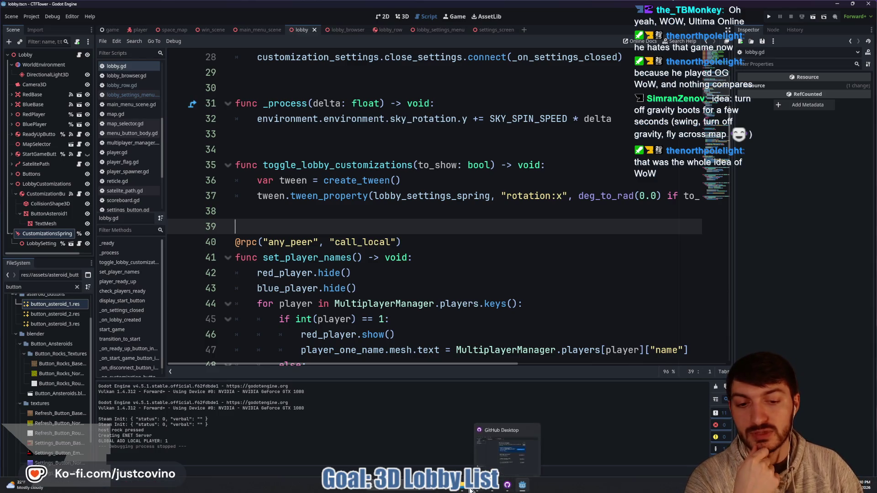
click(471, 490)
- Add a 'Turn off Gravity' to-do under the Power-ups pick-up ideas, then close the page
click(174, 330)
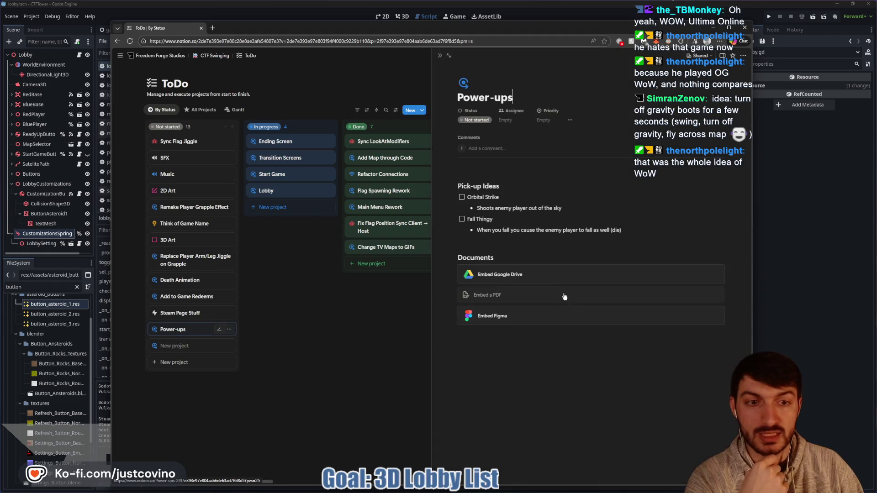
click(641, 228)
key(Return)
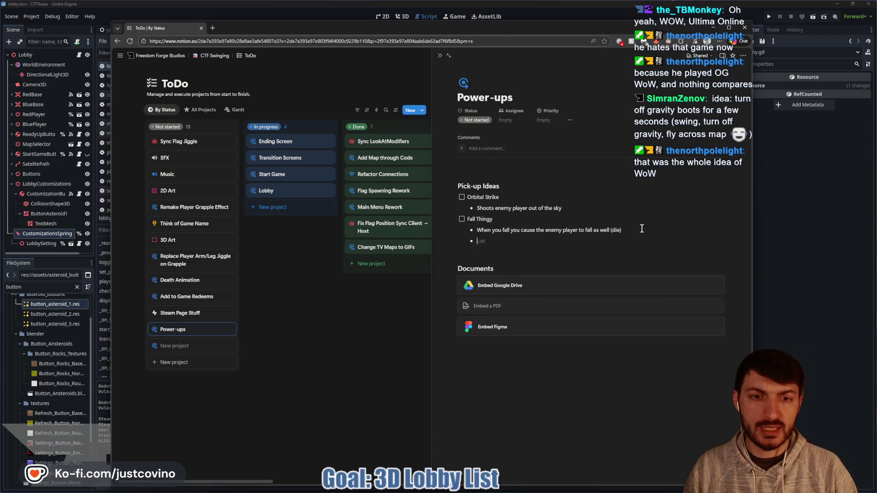
text(-)
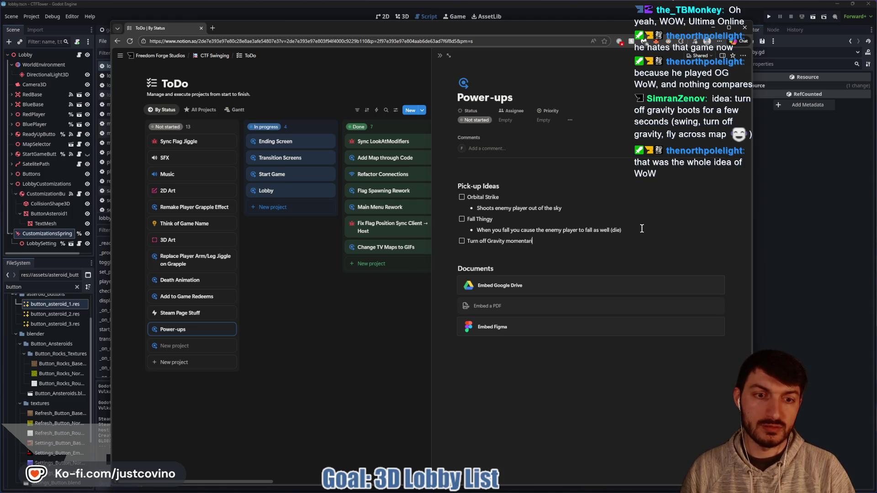
click(390, 335)
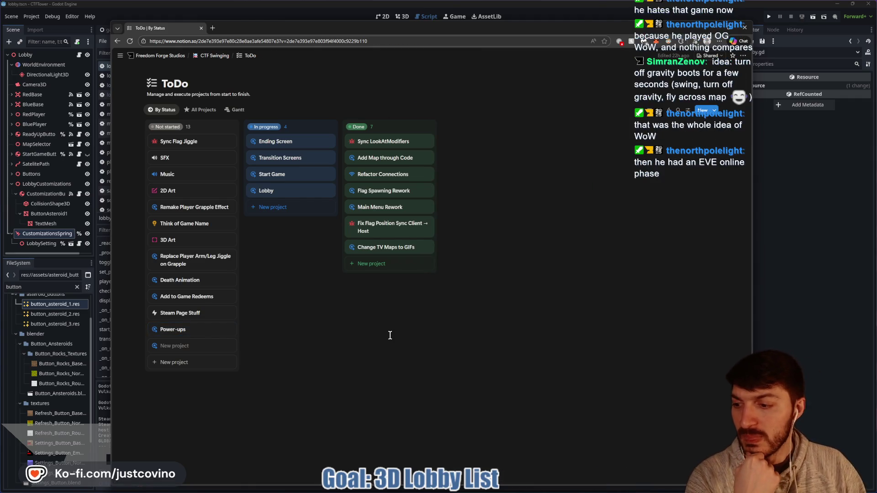
- Bring Godot forward and scroll lobby.gd down to the player_ready_up function
click(858, 292)
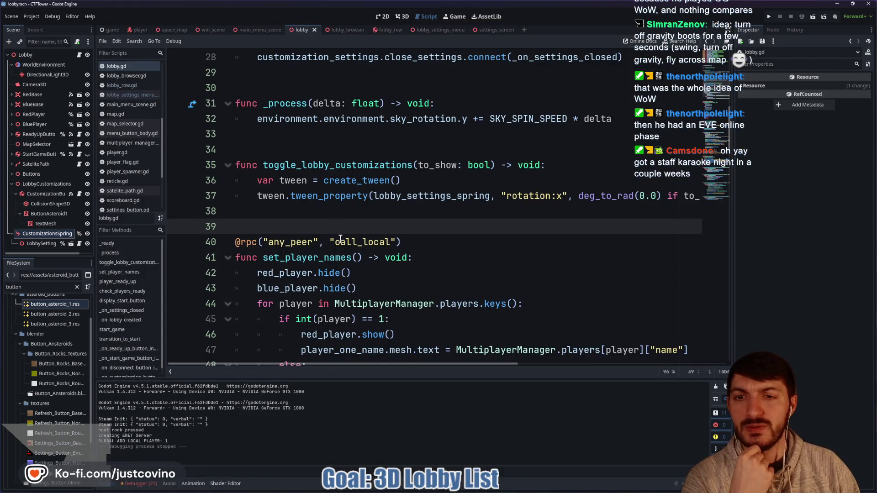
click(314, 223)
scroll(314, 223, down, 5)
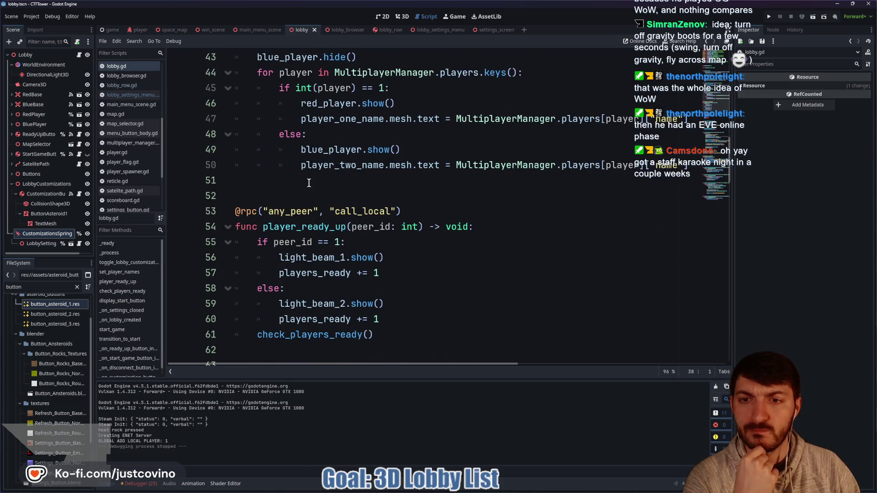
scroll(312, 190, down, 2)
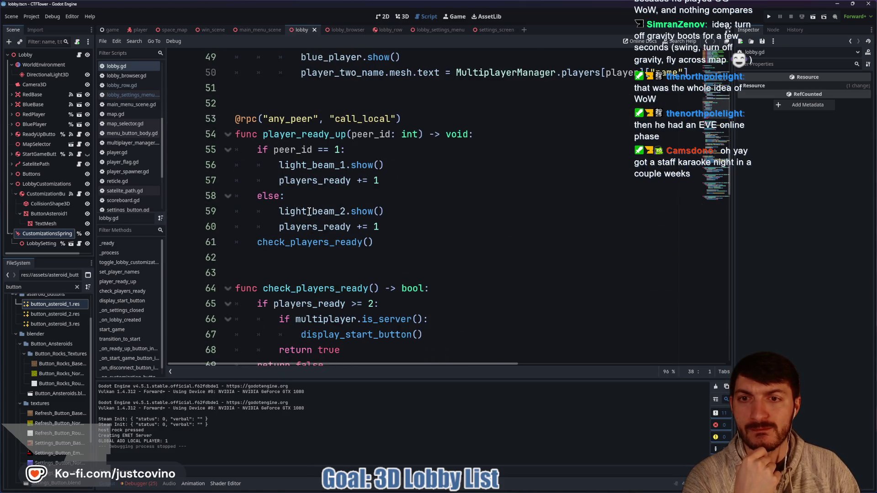
scroll(309, 213, down, 1)
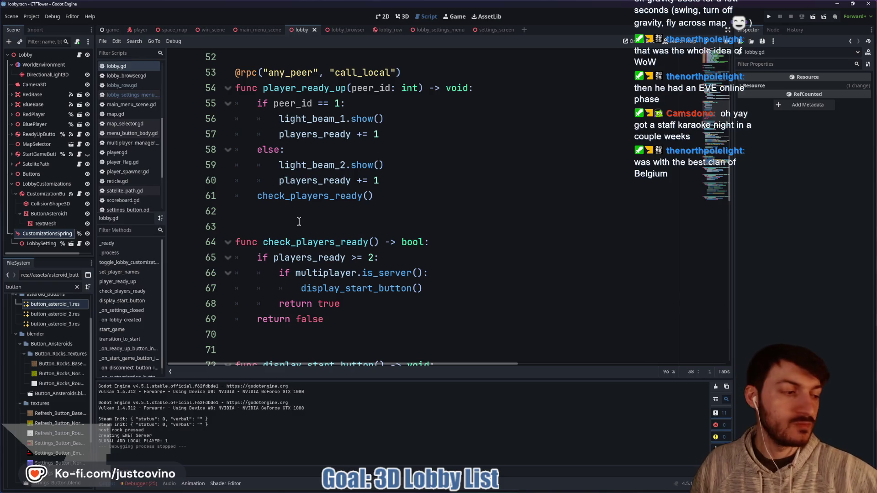
scroll(332, 218, up, 3)
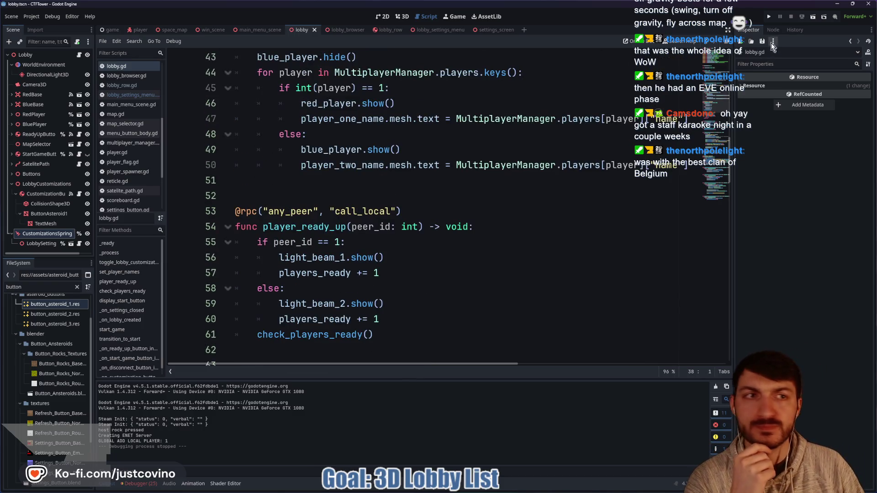
click(766, 19)
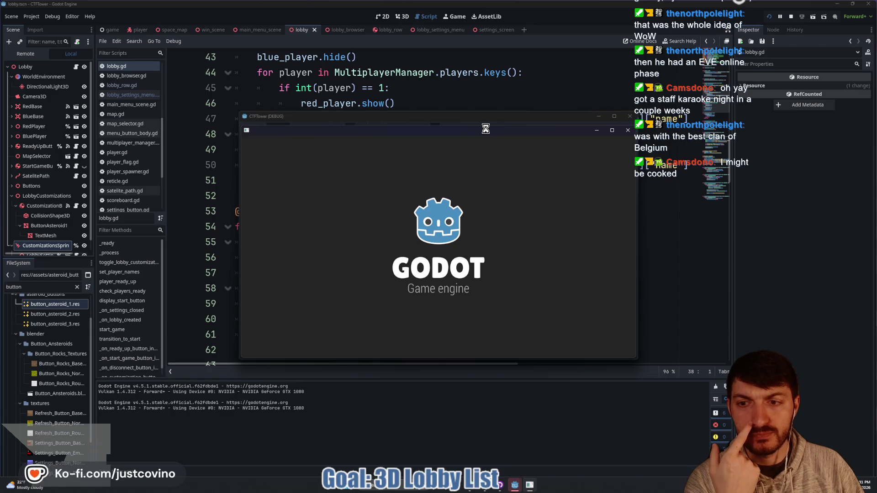
mouse_move(484, 119)
mouse_down()
mouse_move(314, 108)
mouse_move(324, 112)
mouse_up()
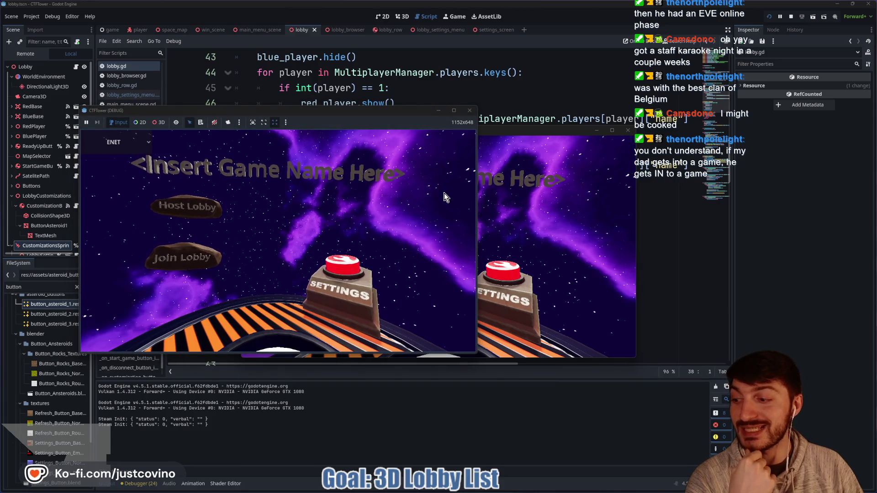
drag(496, 130, 709, 119)
drag(402, 114, 350, 111)
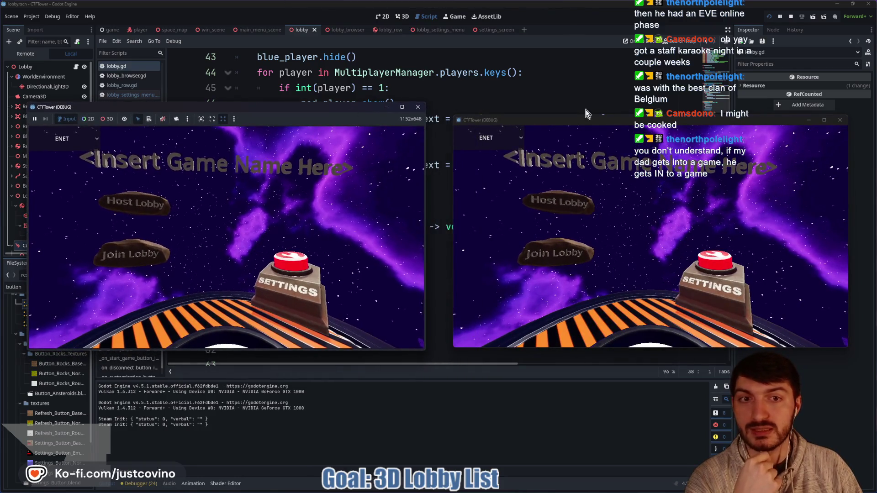
drag(608, 119, 592, 113)
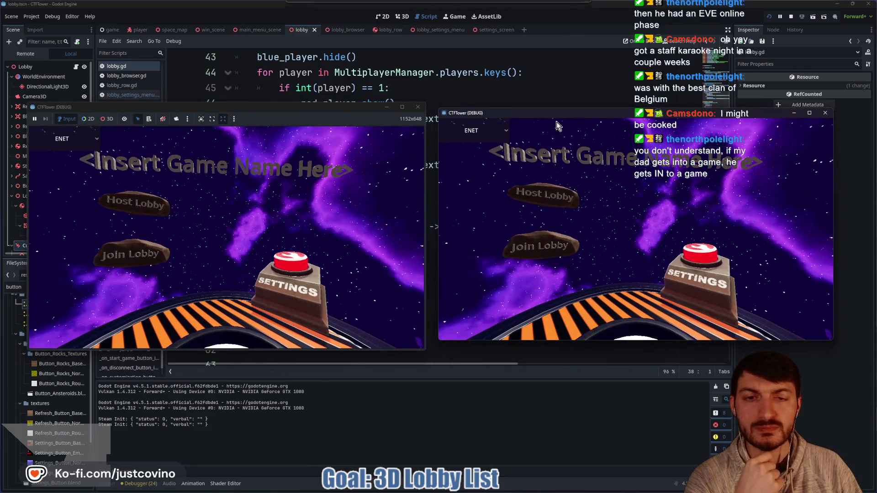
click(143, 214)
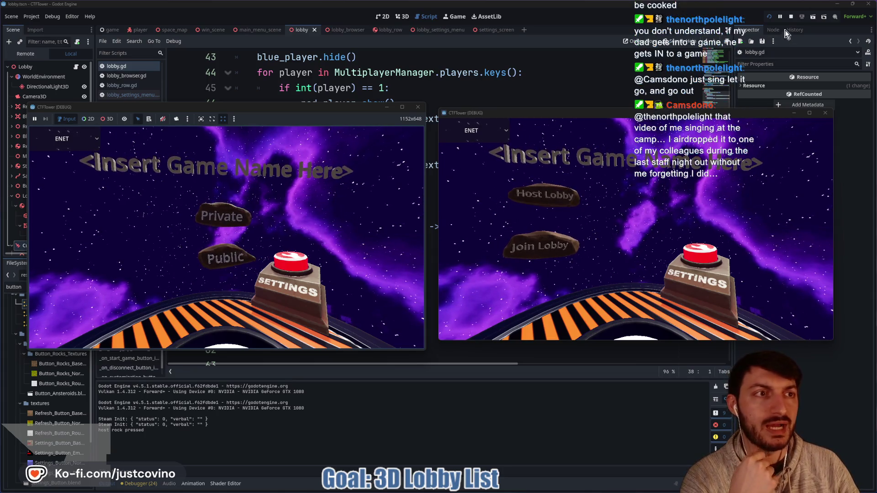
click(791, 17)
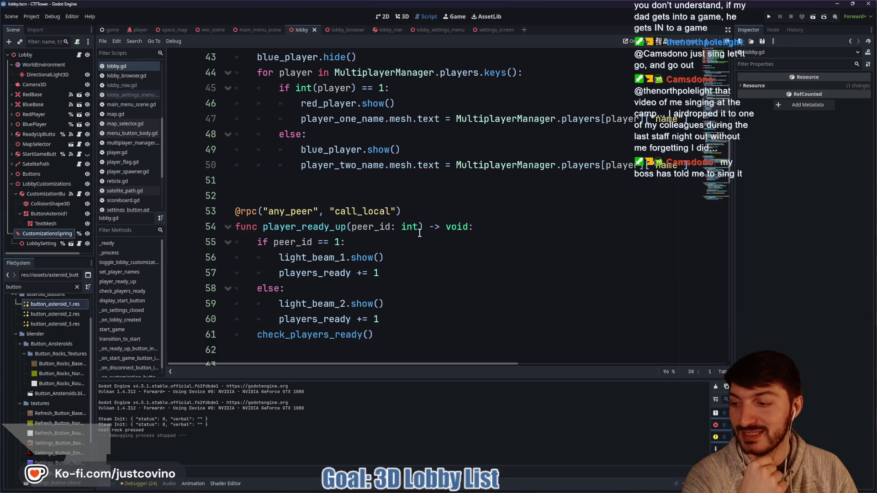
- Move the caret among blank lines of lobby.gd around _ready and _process
click(328, 197)
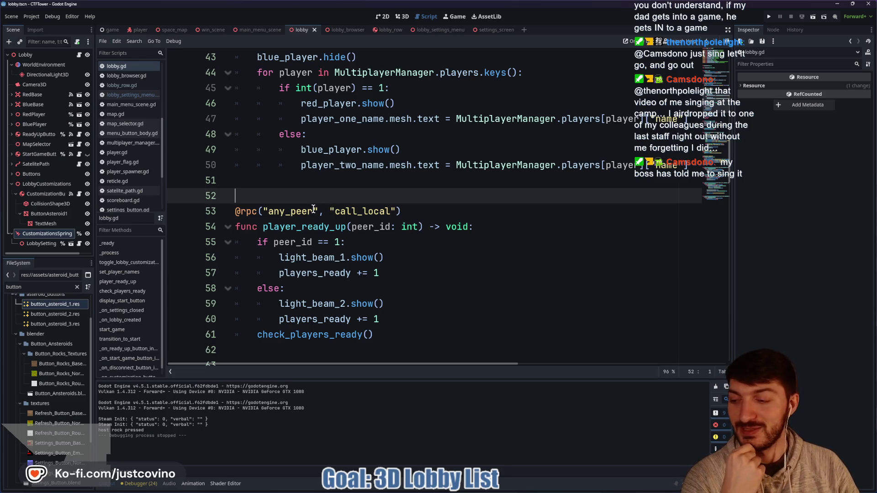
scroll(330, 220, down, 3)
click(339, 221)
scroll(334, 217, up, 9)
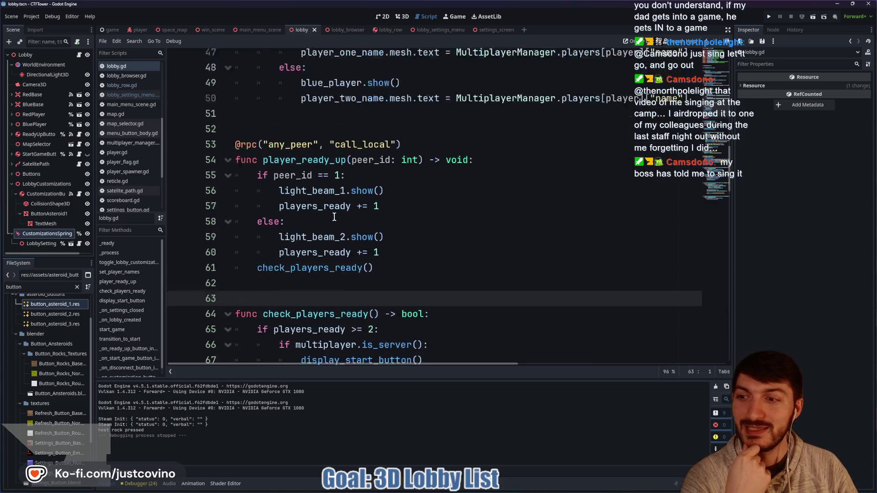
click(307, 256)
click(311, 197)
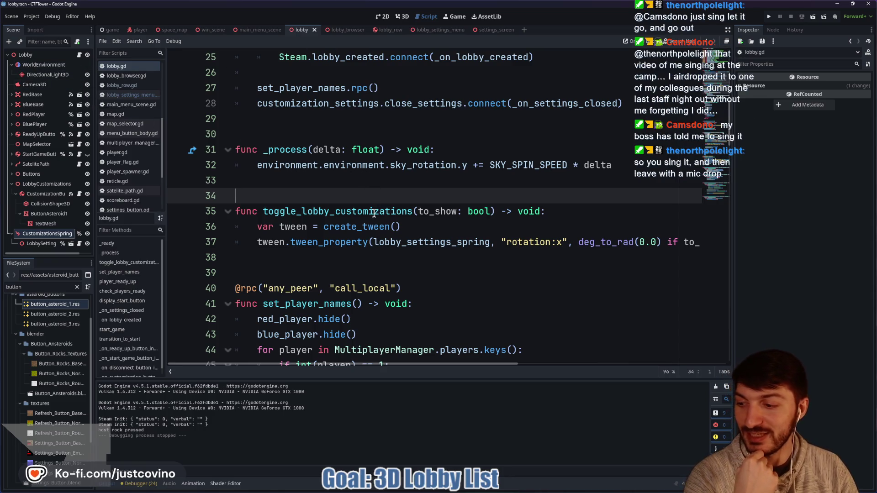
click(318, 133)
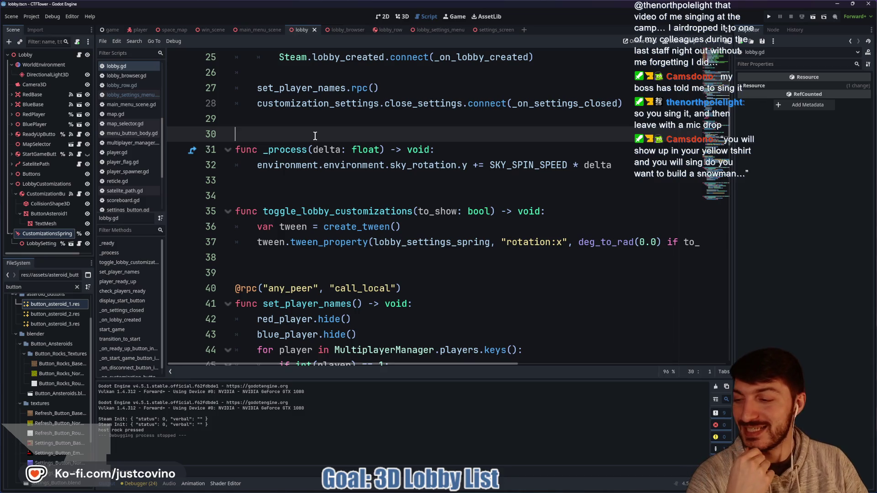
click(333, 182)
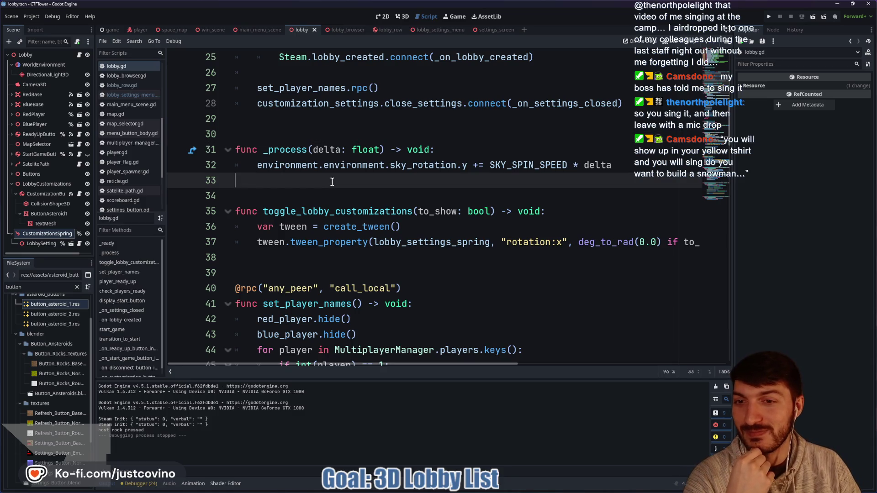
click(297, 136)
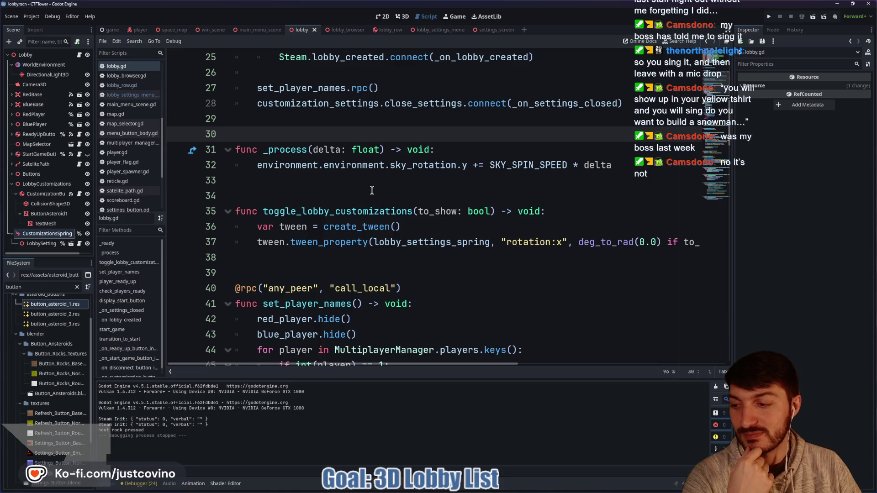
click(344, 184)
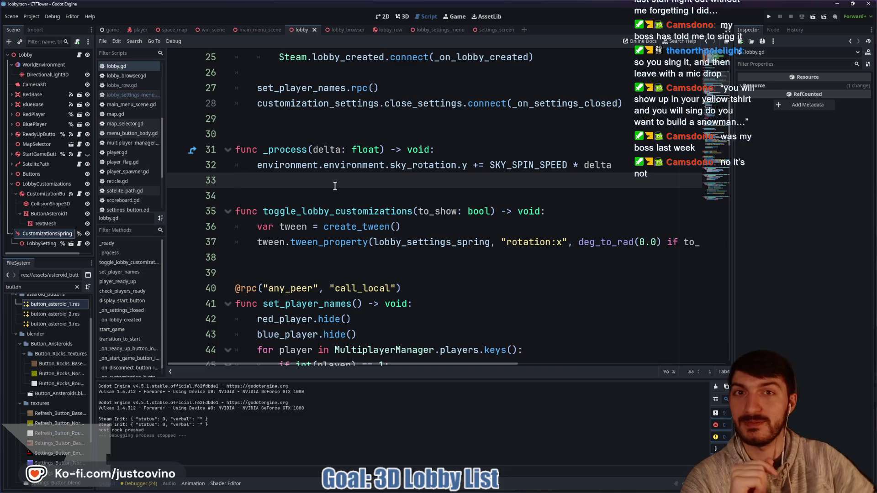
click(309, 120)
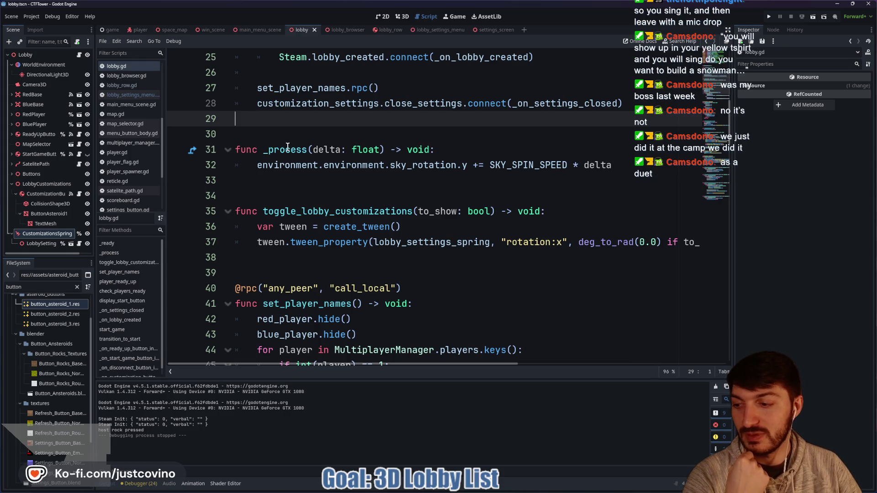
click(297, 182)
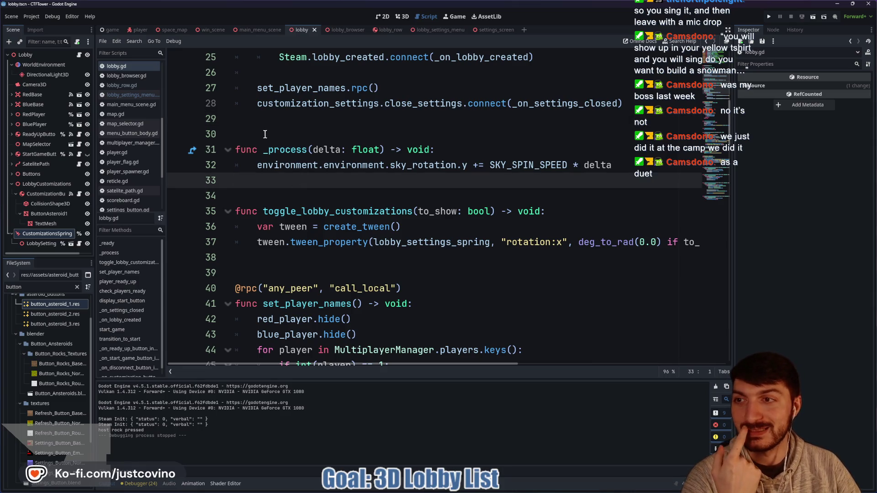
scroll(293, 146, up, 4)
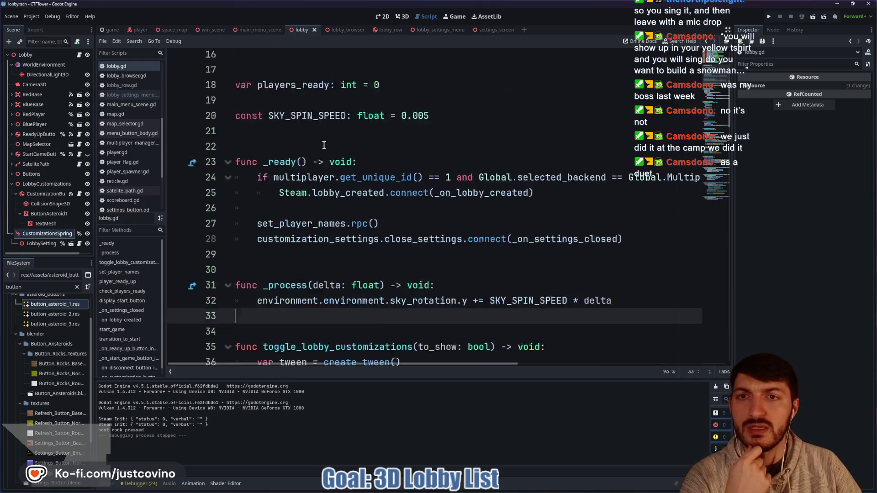
- Switch to the 3D view and orbit the camera to a level side view of the button
click(404, 17)
drag(309, 156, 438, 178)
scroll(437, 177, down, 5)
scroll(488, 237, up, 3)
mouse_move(488, 237)
mouse_down()
mouse_move(473, 141)
mouse_move(273, 136)
mouse_up()
- In main_menu_scene, expand and select LobbyTypes, then open PrivateLobby's menu_button_body.gd script
click(249, 29)
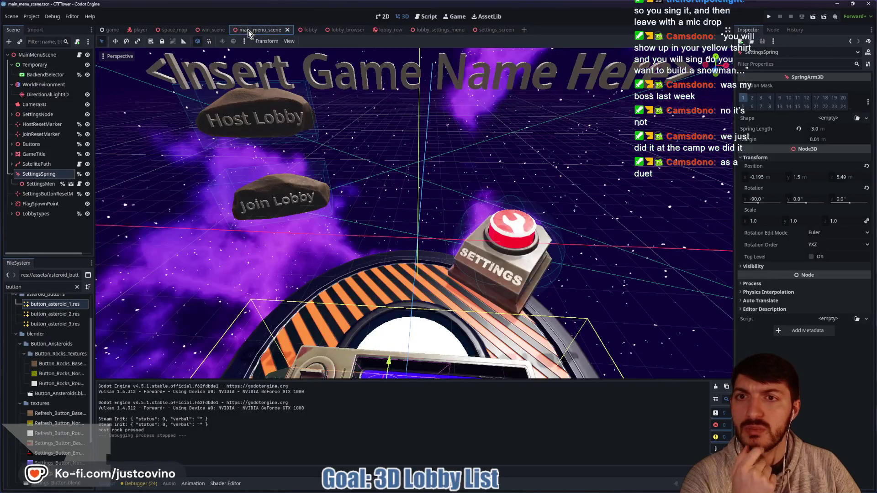
click(11, 214)
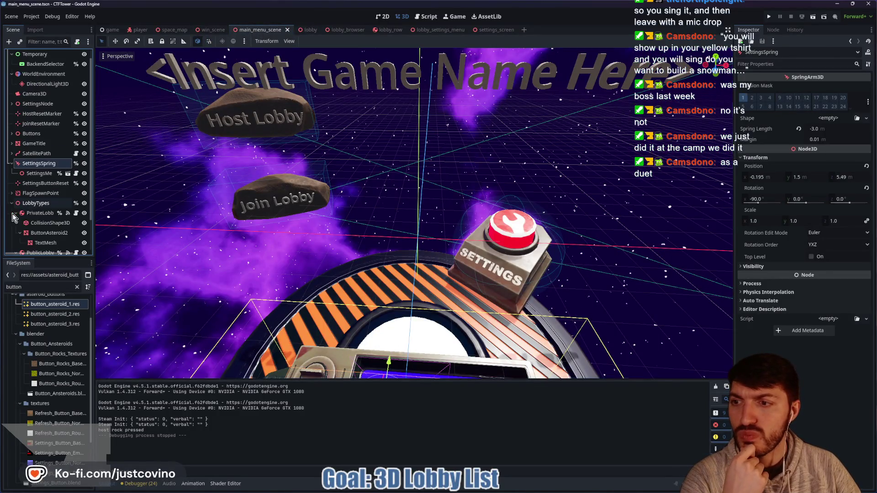
click(32, 204)
mouse_move(516, 177)
mouse_down()
mouse_move(446, 163)
mouse_move(489, 160)
mouse_up()
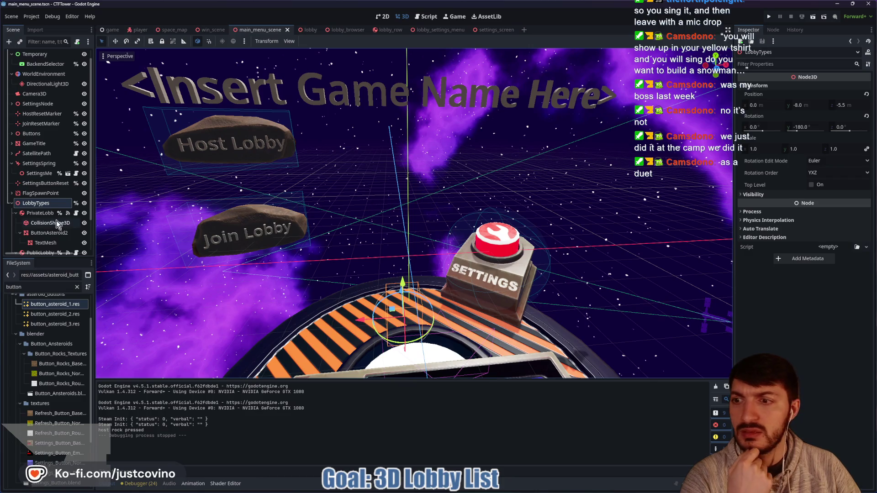
click(76, 214)
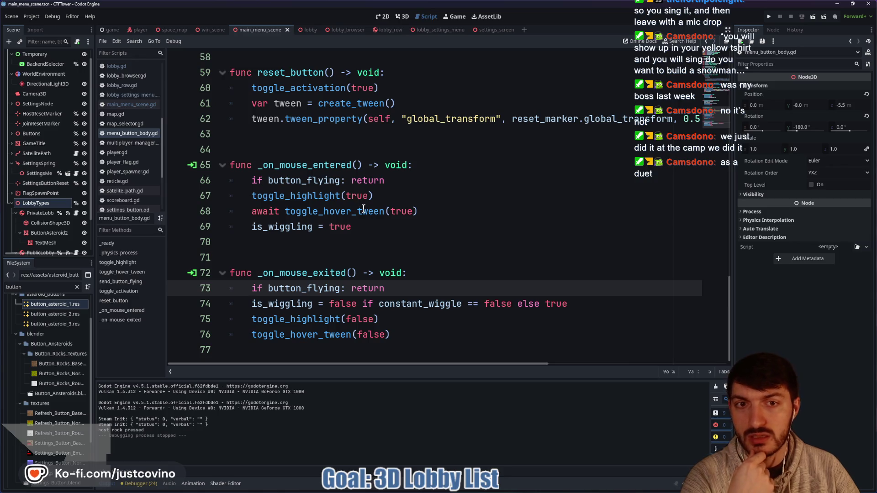
- Read through menu_button_body.gd and highlight the toggle_hover_tween function
scroll(363, 208, up, 3)
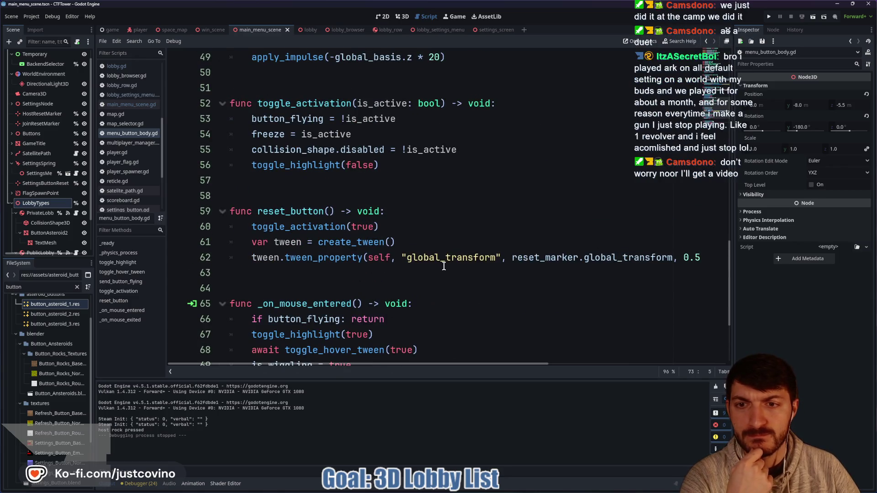
scroll(444, 266, up, 1)
scroll(443, 266, up, 1)
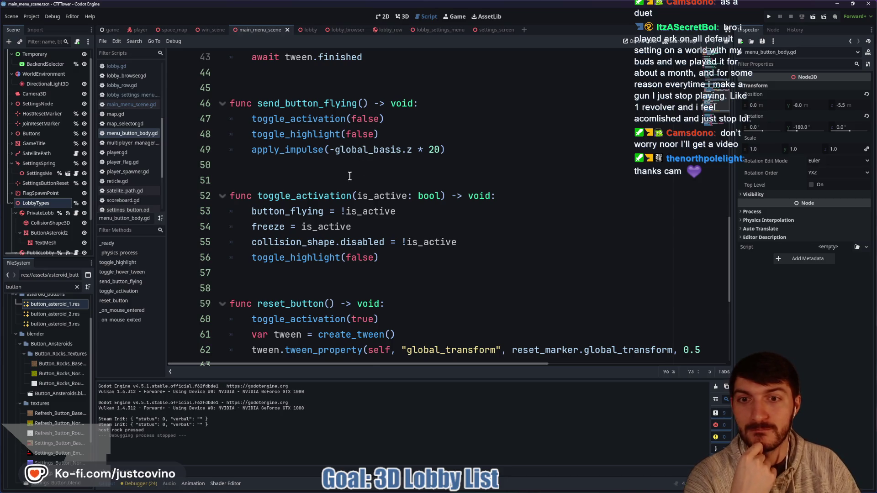
scroll(351, 183, up, 1)
scroll(350, 211, up, 2)
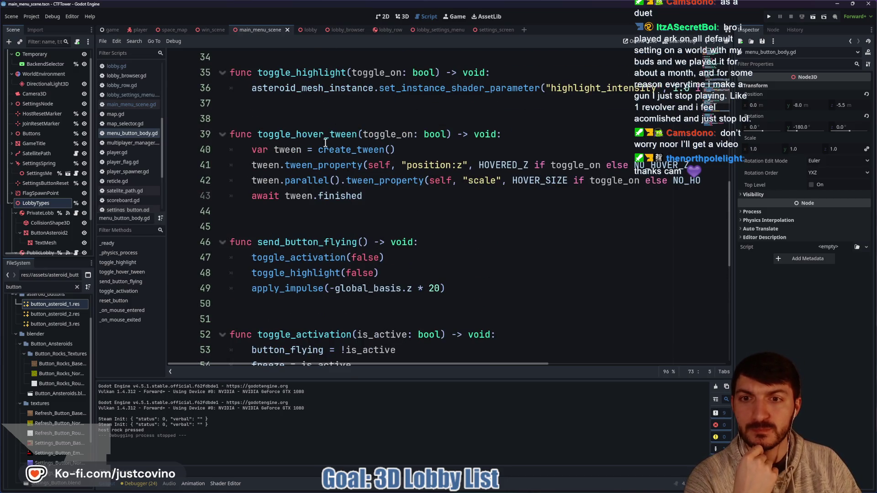
scroll(344, 206, up, 1)
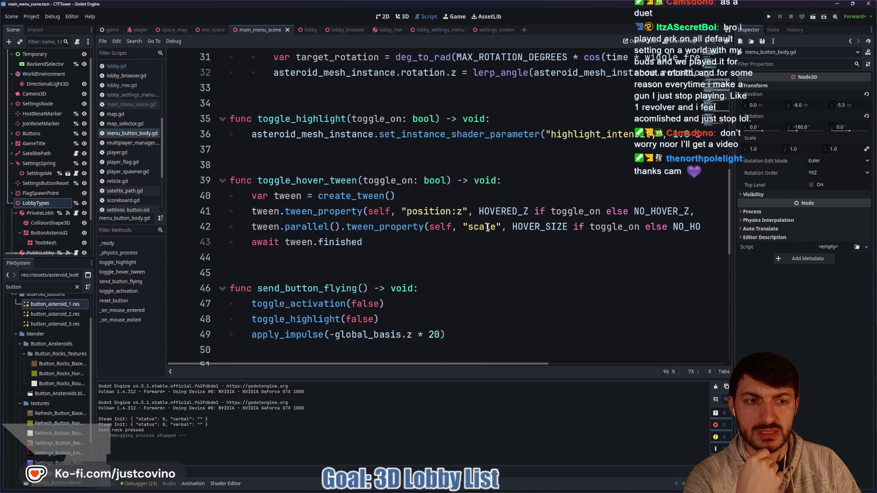
double_click(286, 180)
scroll(434, 227, up, 6)
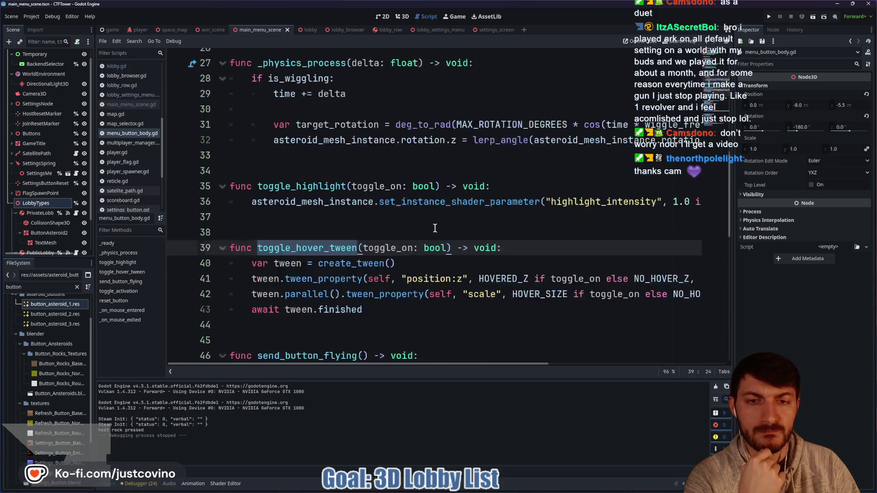
scroll(433, 227, up, 4)
scroll(433, 227, down, 8)
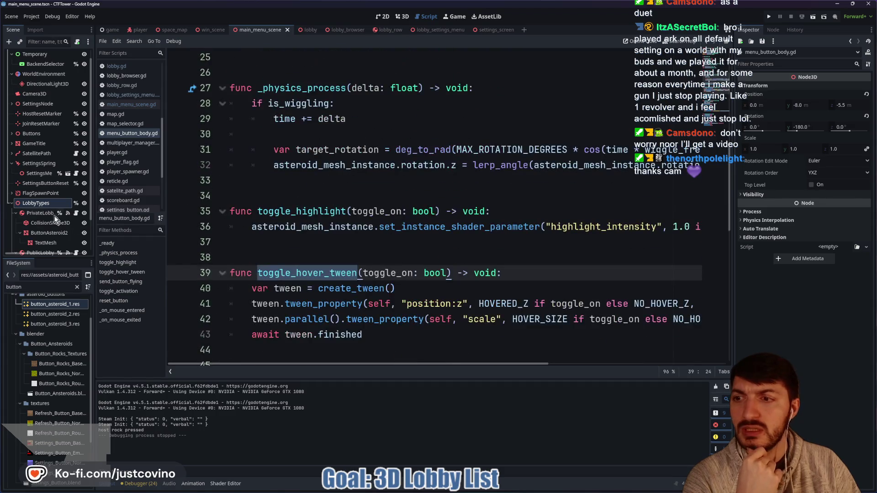
- Select PrivateLobby, then LobbyTypes, and return to the 3D view
click(41, 213)
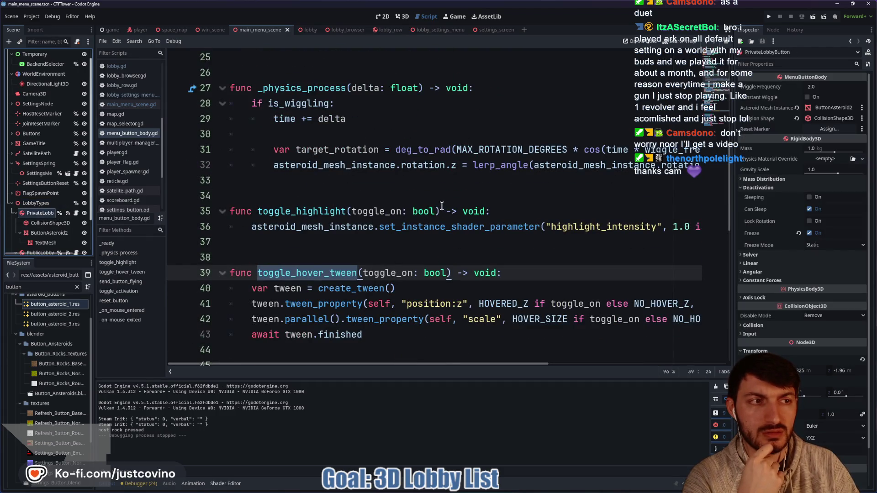
click(50, 203)
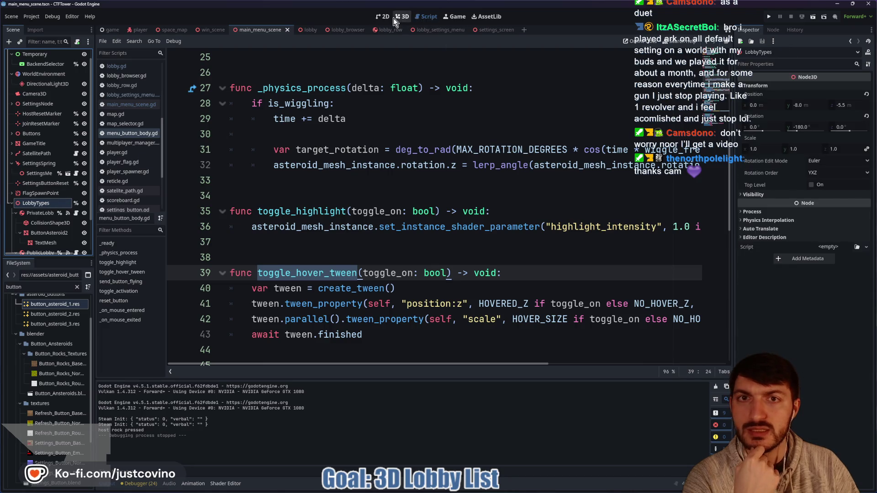
click(402, 17)
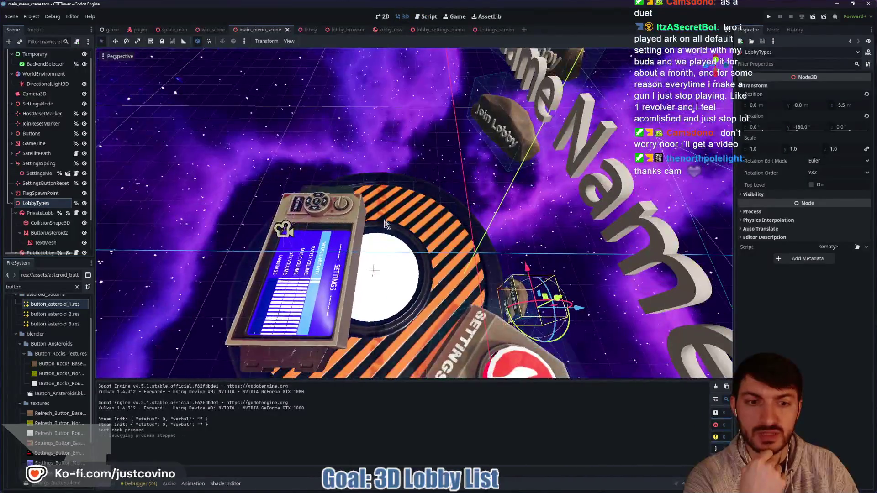
- Select both the PrivateLobby and PublicLobby buttons together
scroll(457, 201, down, 3)
drag(553, 203, 540, 193)
drag(580, 278, 532, 200)
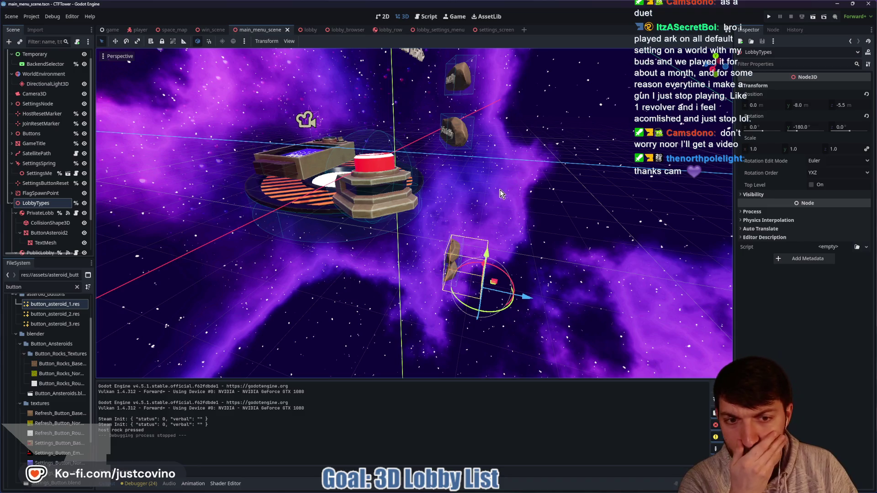
click(39, 213)
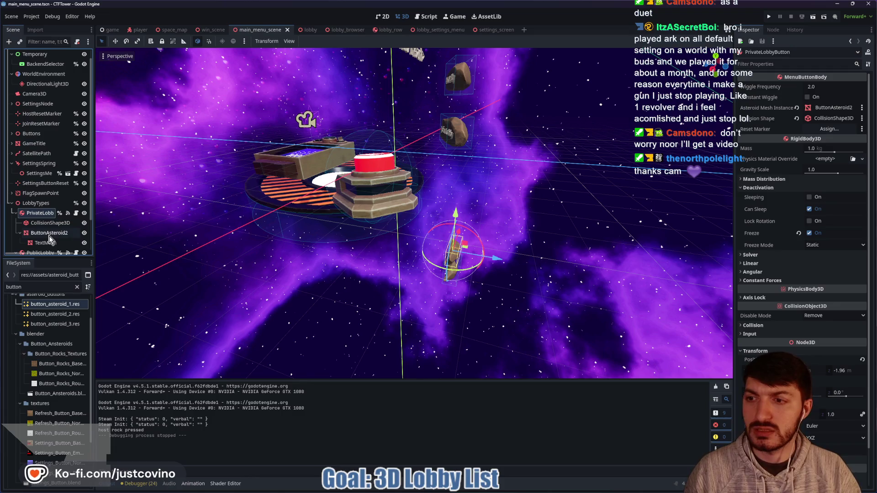
scroll(50, 239, down, 2)
ctrl+click(40, 215)
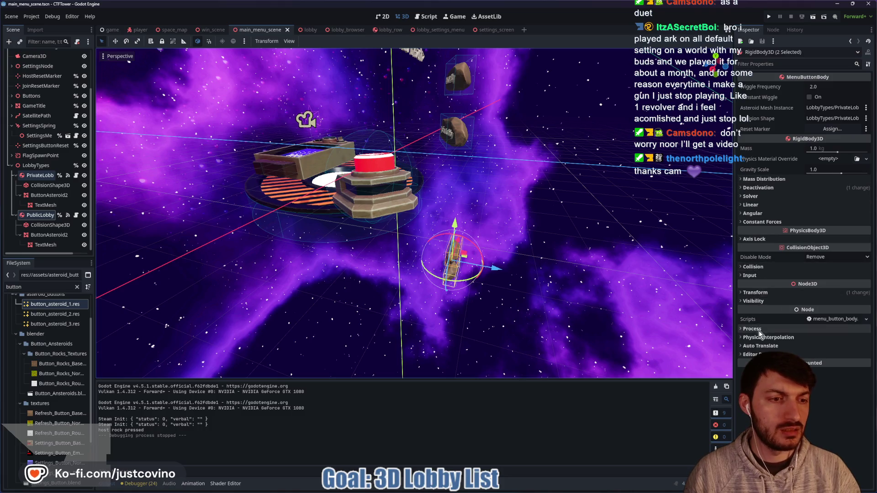
- Set both lobby buttons' Transform Position z to 0 and launch a test run
click(766, 293)
click(856, 312)
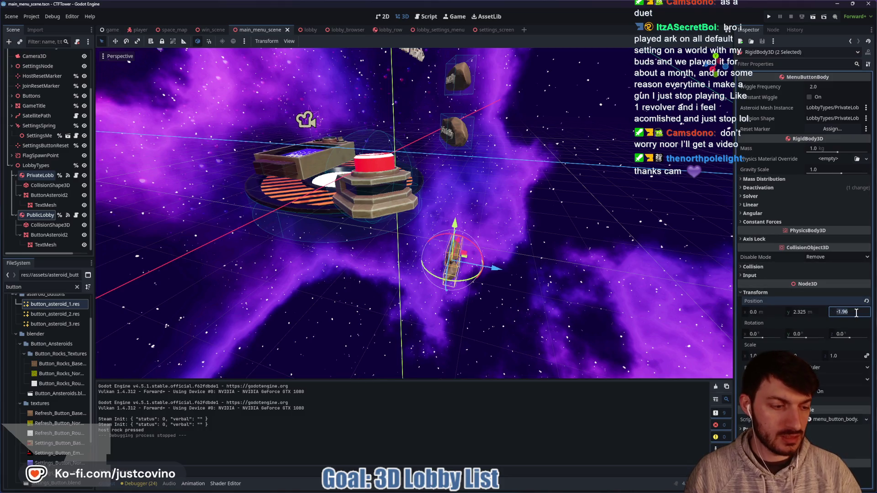
text(0)
key(Return)
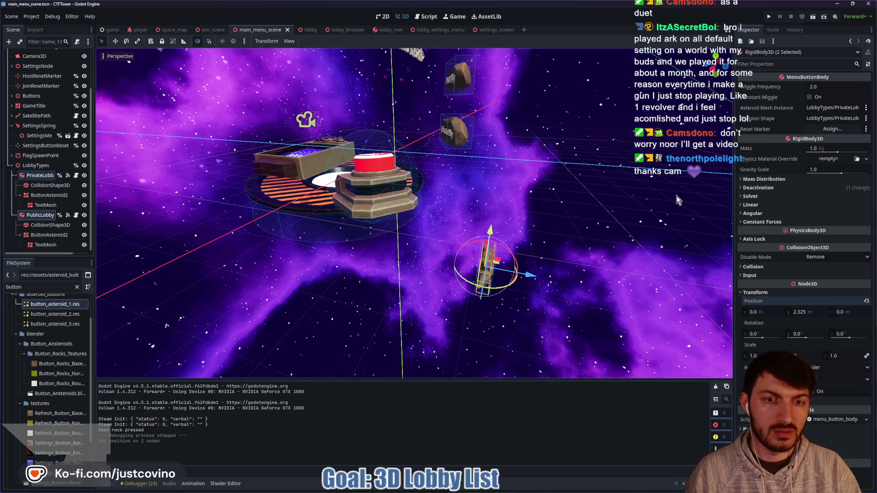
click(770, 17)
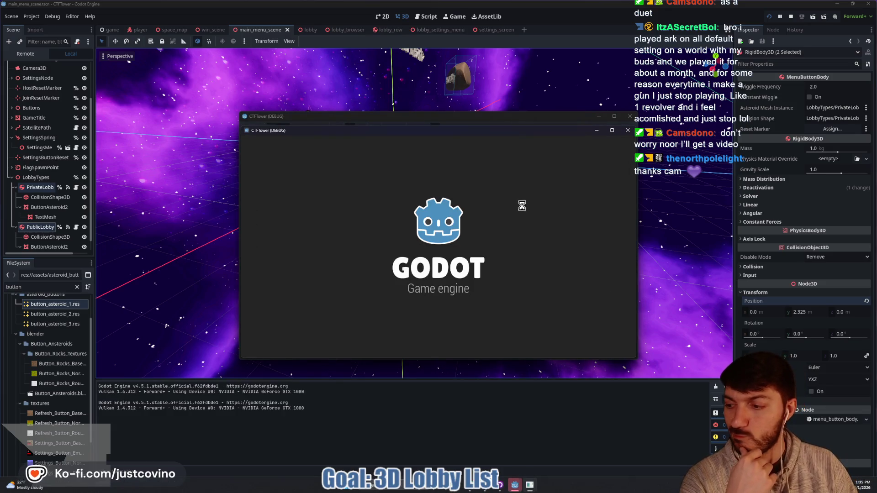
- Host a lobby in the running game to check the Private and Public rocks, then stop the test run
click(348, 212)
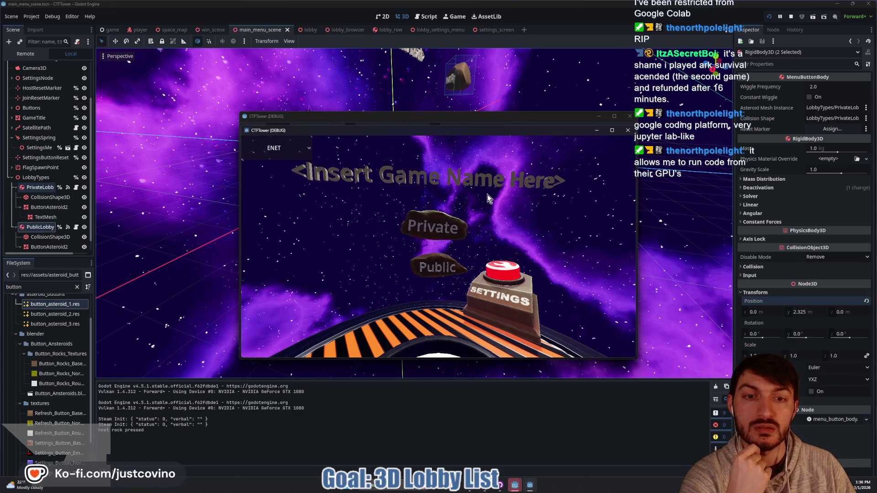
click(791, 16)
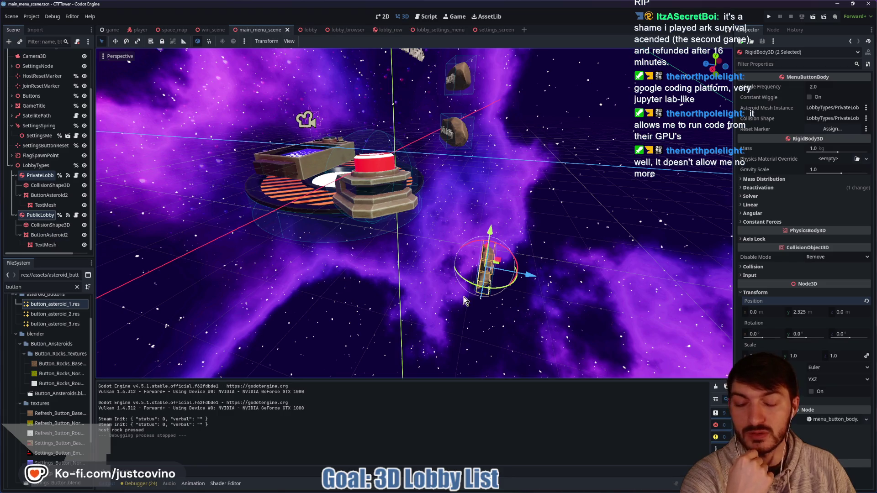
scroll(460, 299, up, 6)
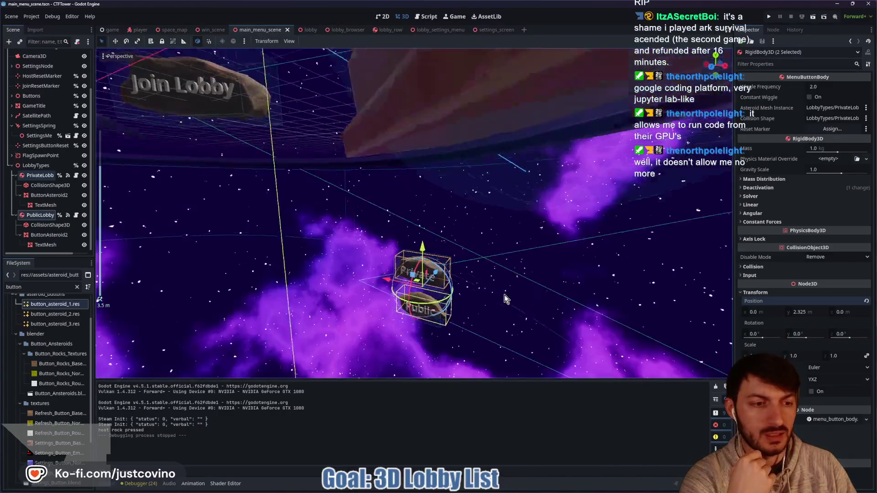
- Set the scale of both the Public and Private asteroid meshes to 4
click(52, 235)
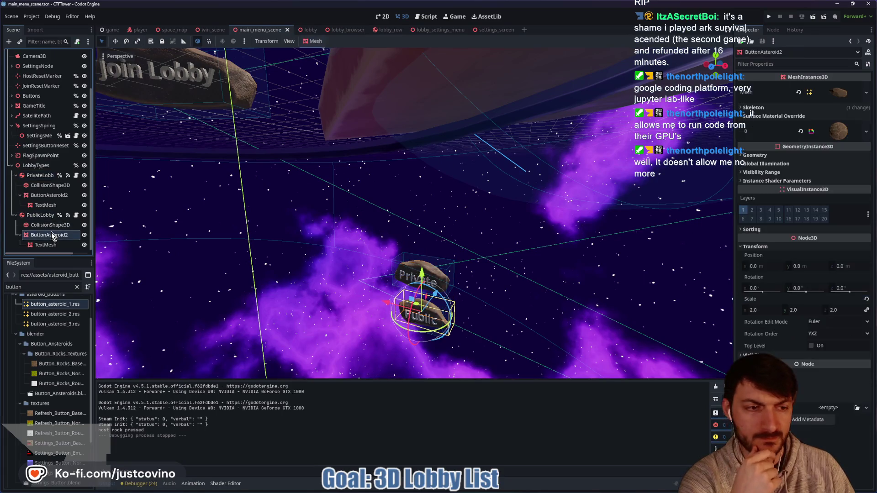
click(770, 311)
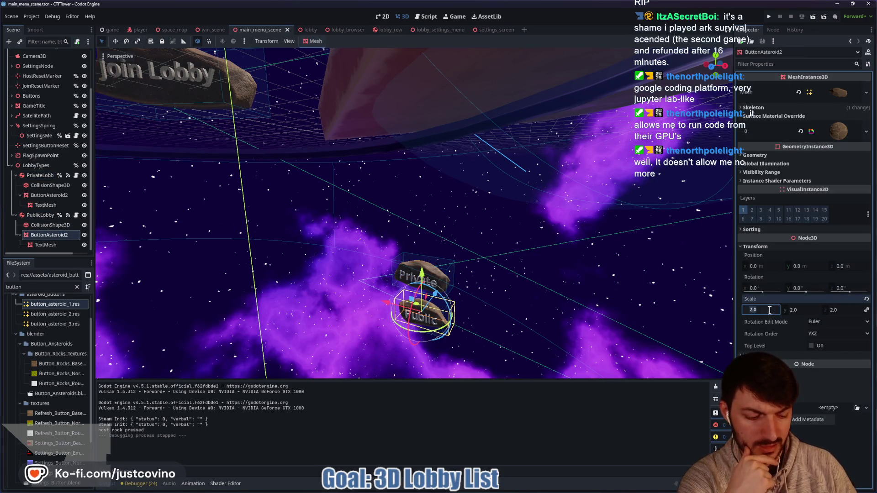
text(4)
key(Return)
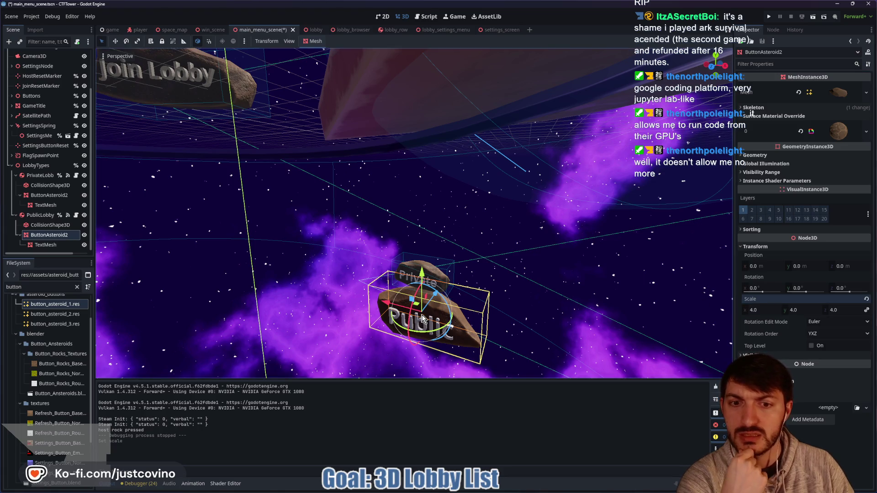
click(43, 197)
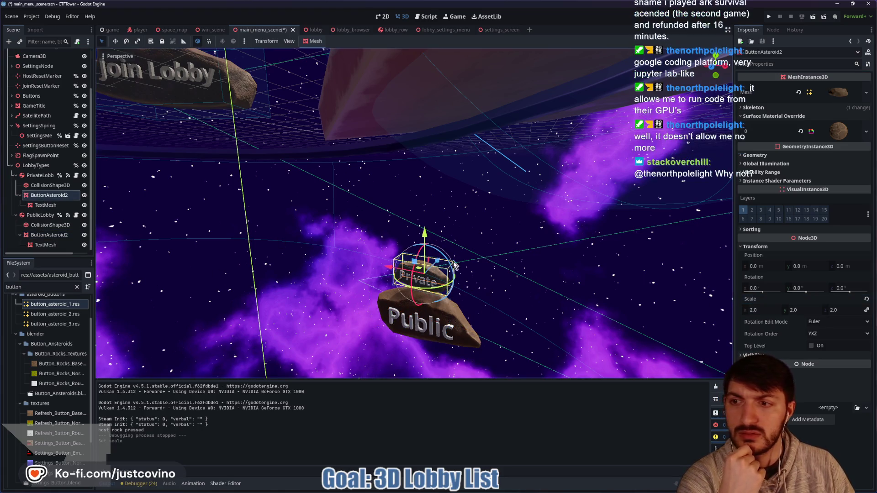
click(770, 310)
text(4)
key(Return)
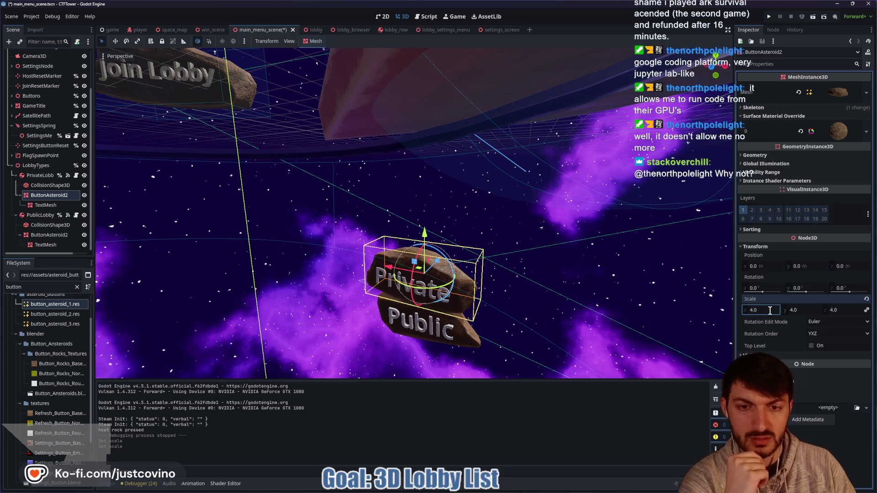
- Move the Private asteroid up so it sits above the Public asteroid
click(40, 175)
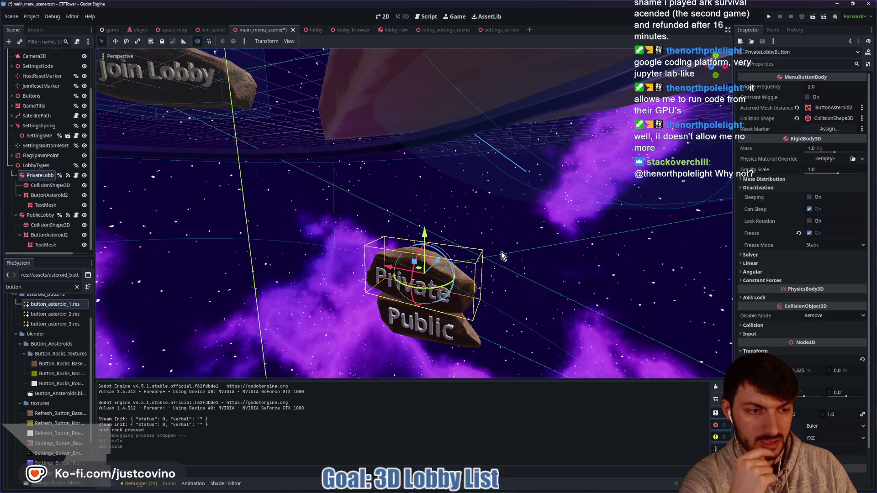
mouse_move(463, 244)
mouse_down()
mouse_move(550, 228)
mouse_move(477, 293)
mouse_move(524, 230)
mouse_up()
drag(411, 224, 412, 192)
scroll(533, 276, up, 3)
scroll(533, 277, down, 3)
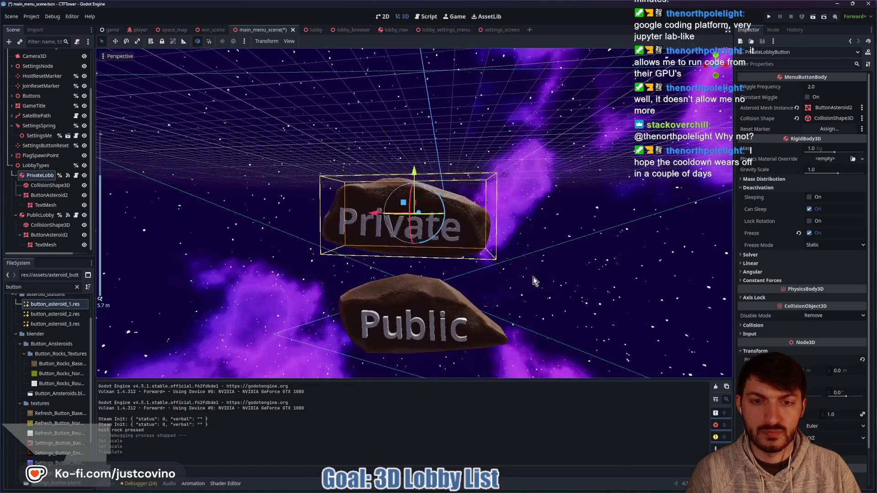
scroll(508, 249, up, 2)
click(49, 236)
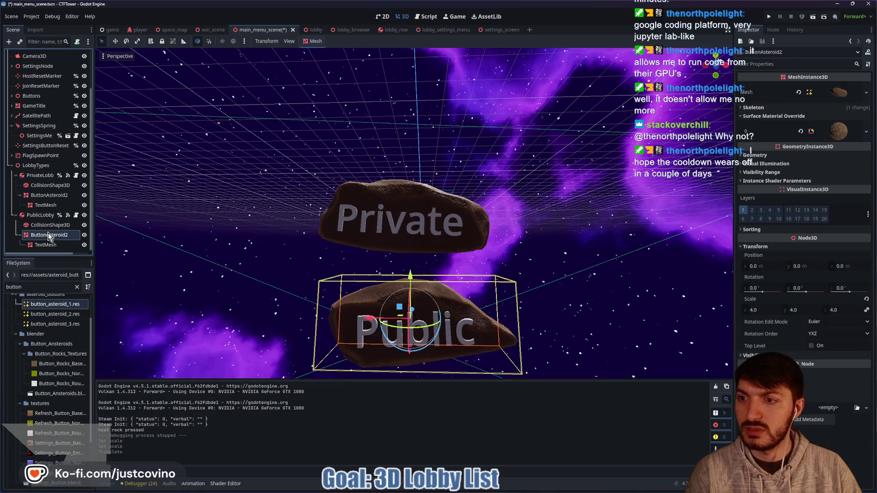
click(41, 215)
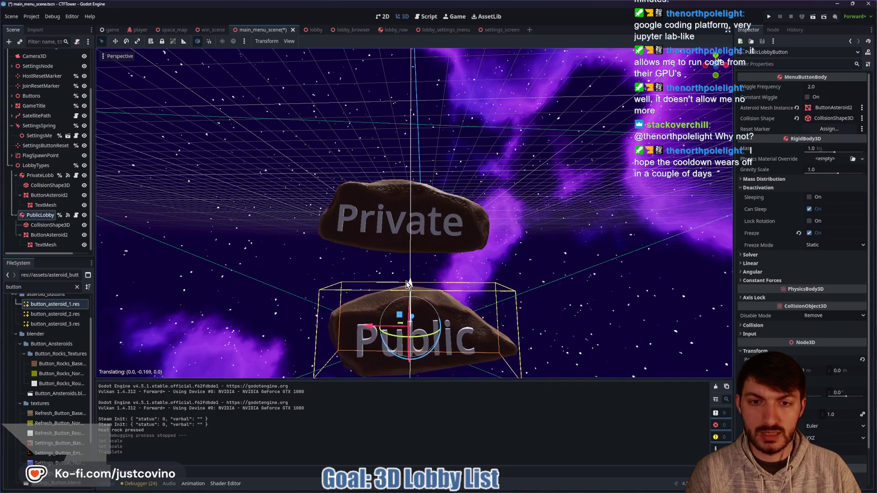
drag(510, 284, 475, 291)
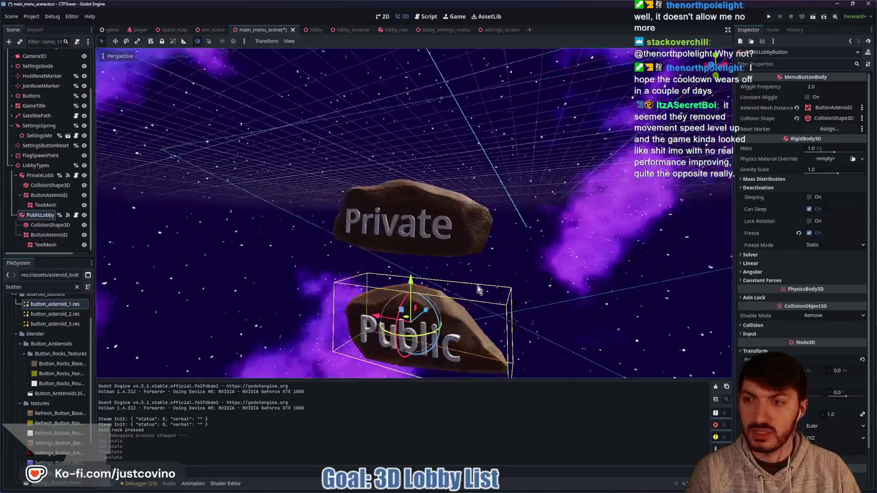
- Enlarge the Public lobby's collision box to about 3.96 × 1.83 × 1.07
click(40, 224)
mouse_move(454, 328)
mouse_down()
mouse_move(517, 350)
mouse_move(509, 340)
mouse_up()
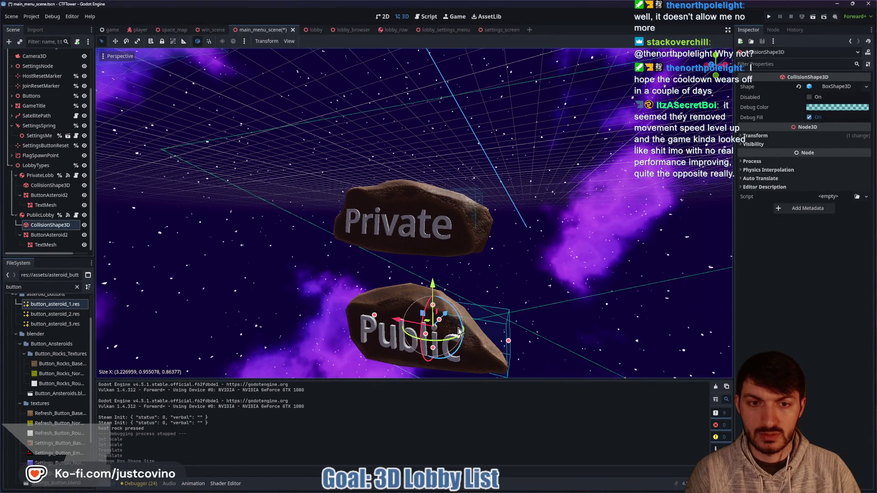
mouse_move(378, 321)
mouse_down()
mouse_move(343, 311)
mouse_move(356, 344)
mouse_up()
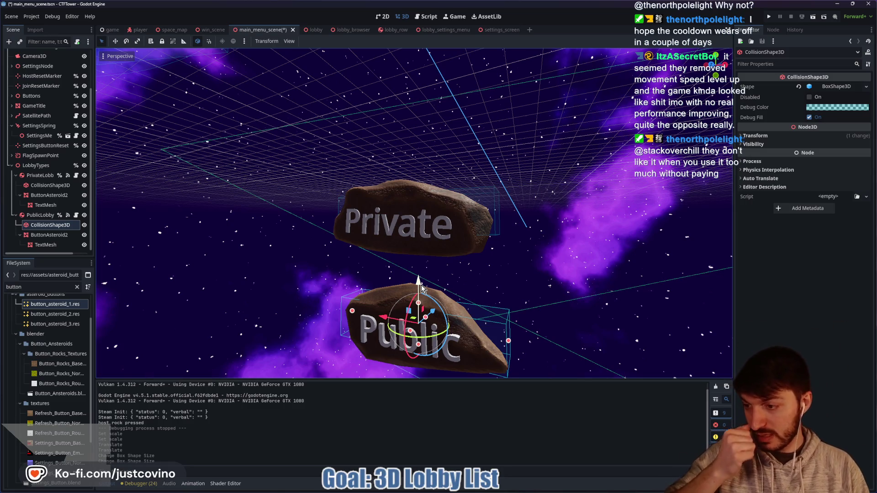
mouse_move(421, 285)
mouse_down()
mouse_move(470, 288)
mouse_move(455, 260)
mouse_up()
drag(397, 254, 397, 231)
mouse_move(396, 293)
mouse_down()
mouse_move(397, 319)
mouse_move(503, 294)
mouse_move(387, 288)
mouse_move(381, 270)
mouse_move(415, 278)
mouse_move(297, 281)
mouse_up()
- Nudge the Private lobby's collision shape slightly and save the scene
click(46, 185)
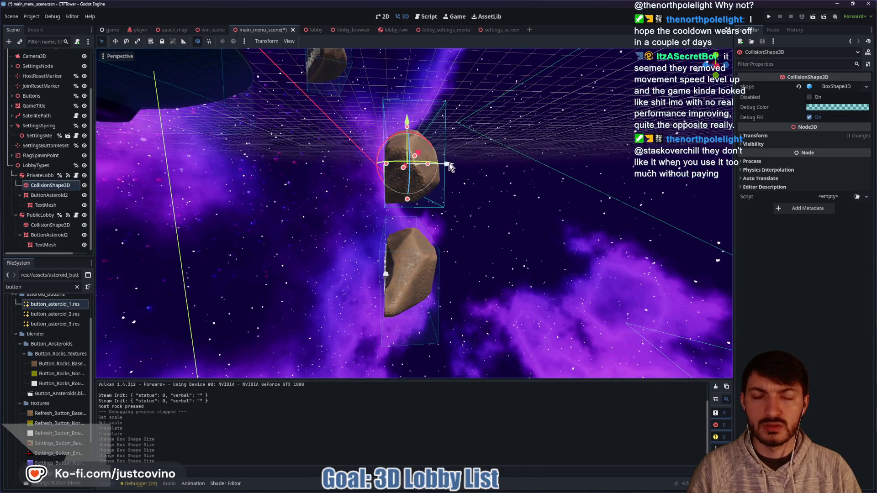
drag(448, 164, 447, 234)
key(ctrl+s)
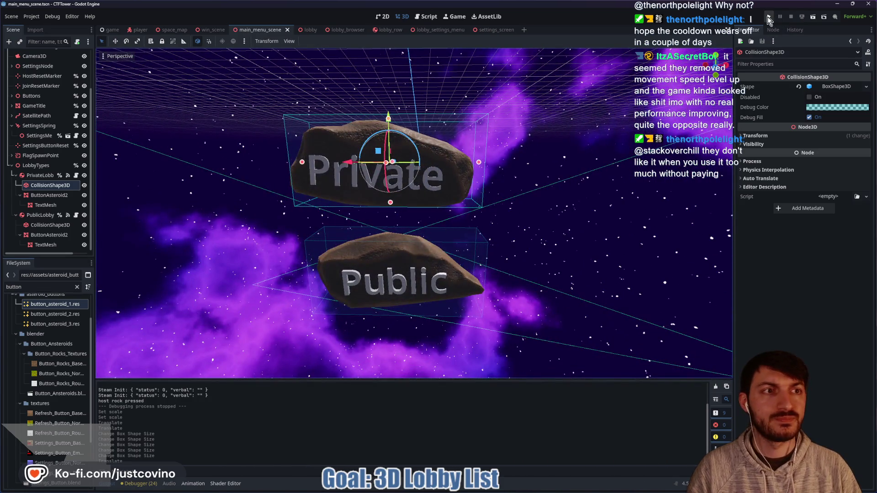
click(768, 17)
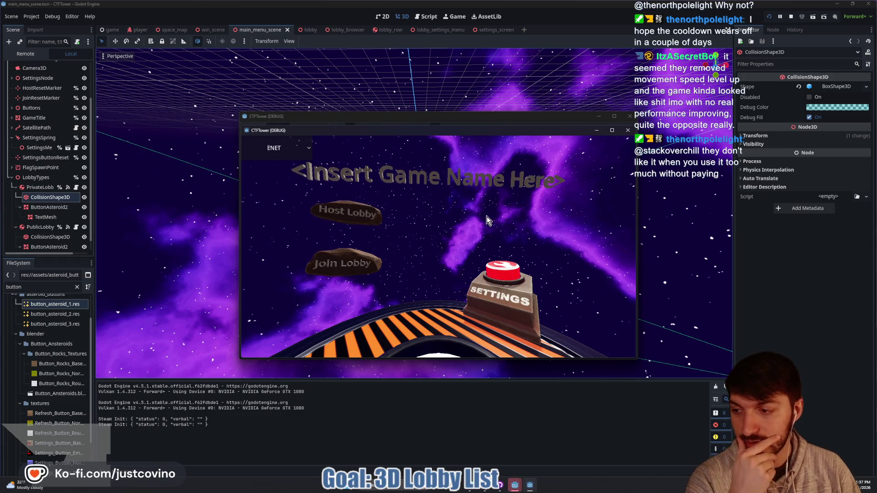
click(350, 213)
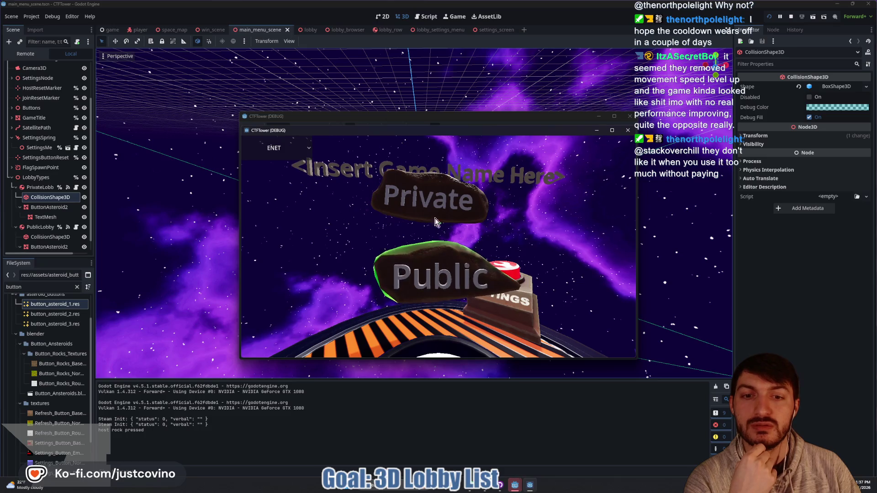
click(427, 201)
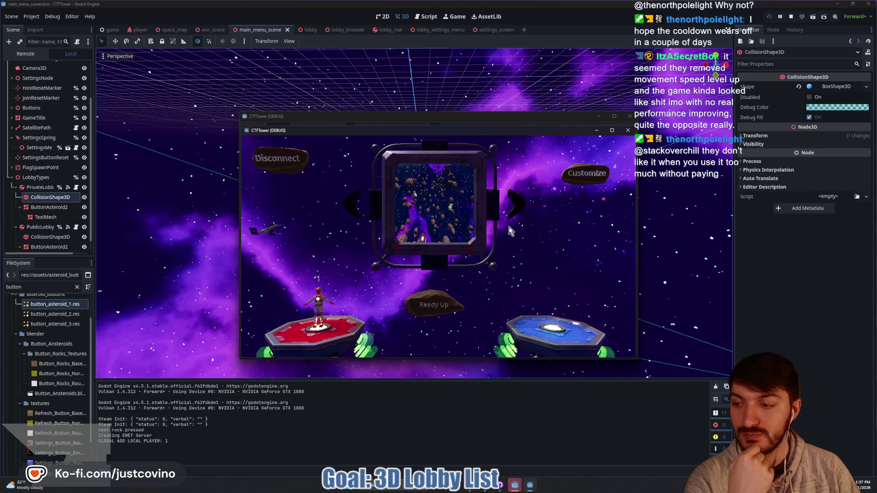
click(583, 172)
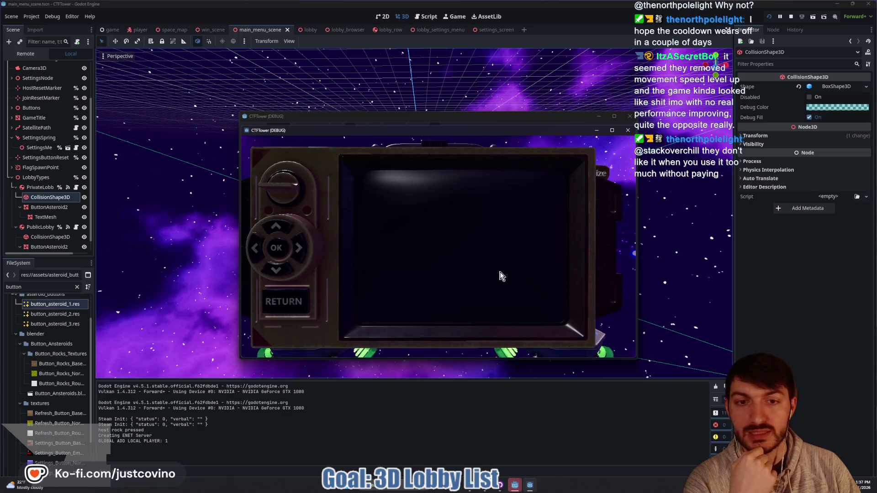
click(297, 308)
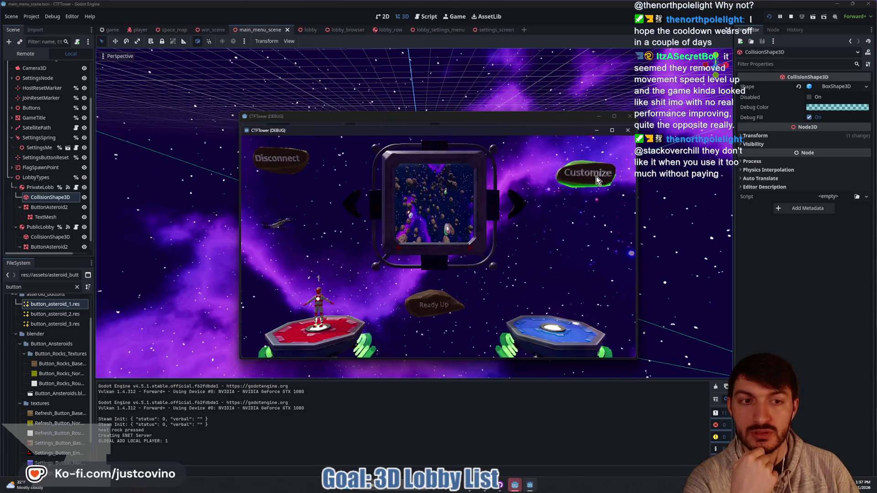
click(585, 172)
click(292, 304)
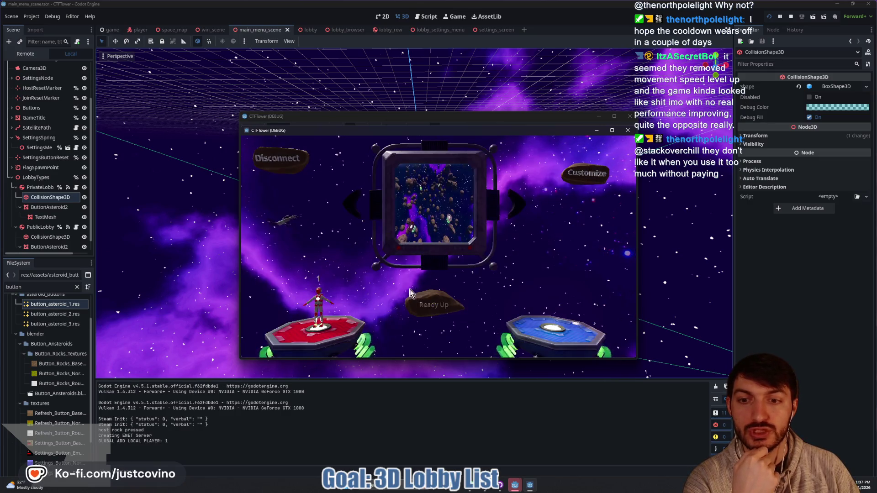
click(592, 171)
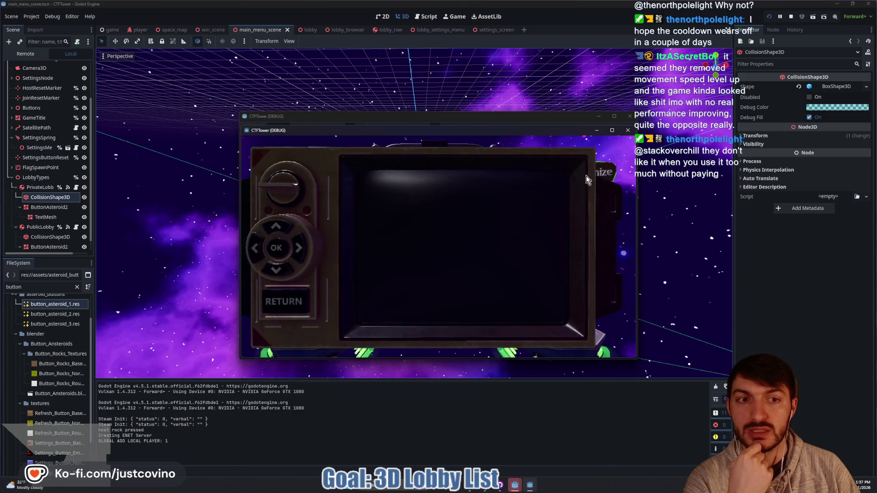
click(284, 307)
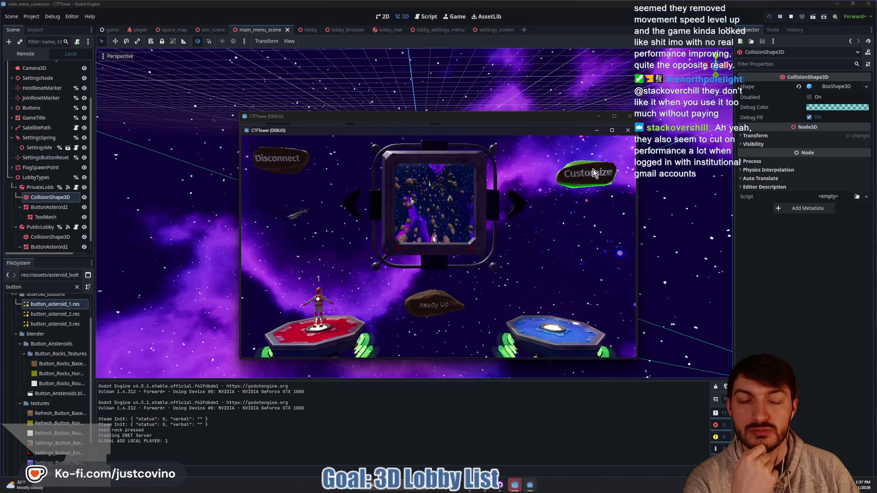
click(593, 169)
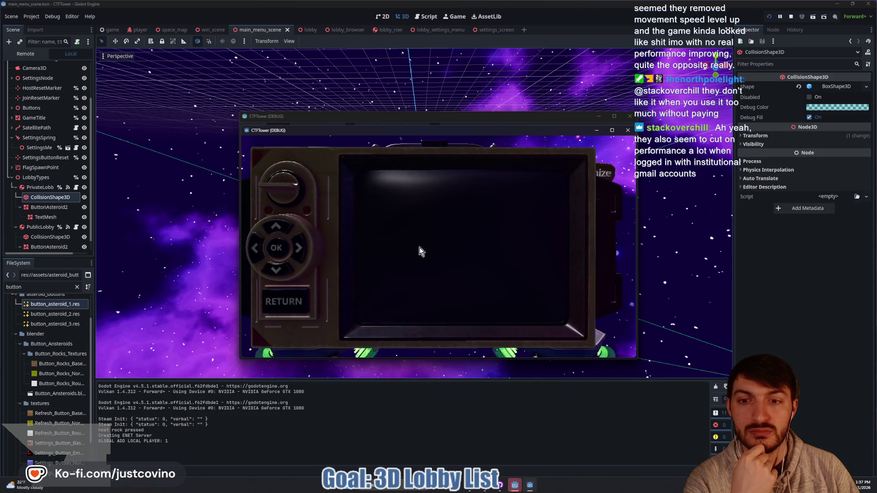
click(284, 302)
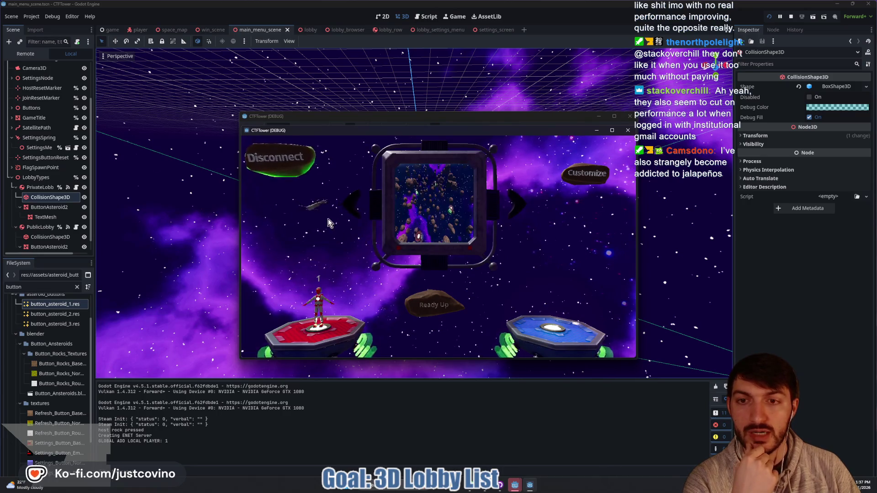
click(585, 173)
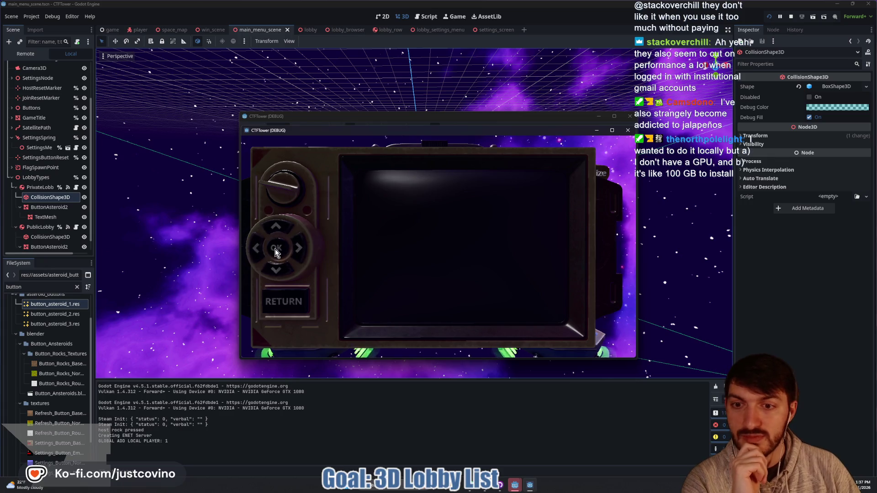
click(296, 303)
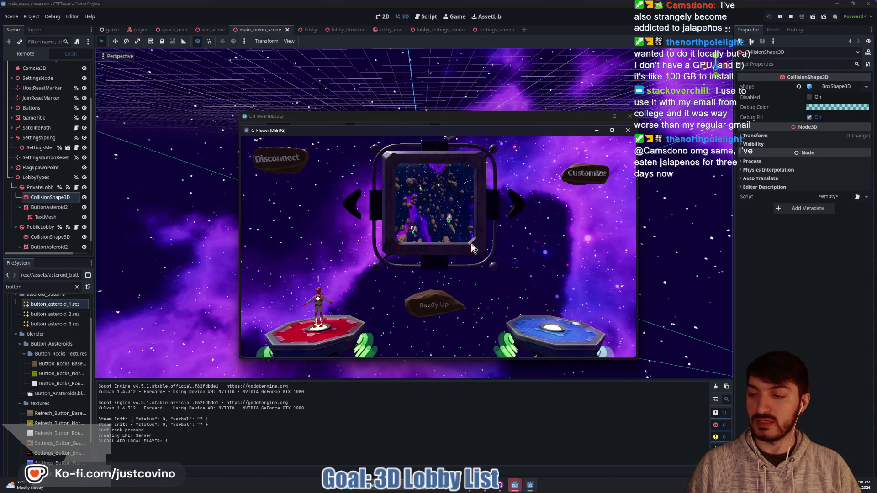
click(791, 16)
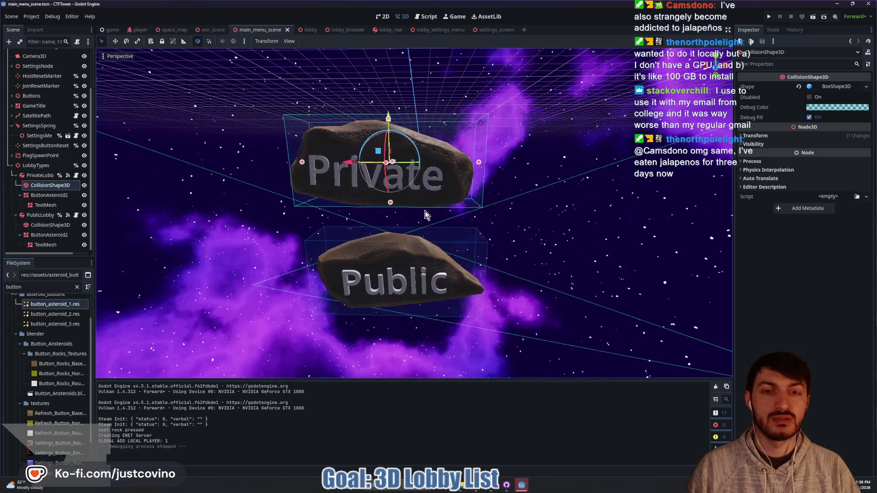
scroll(514, 222, down, 3)
scroll(501, 210, up, 5)
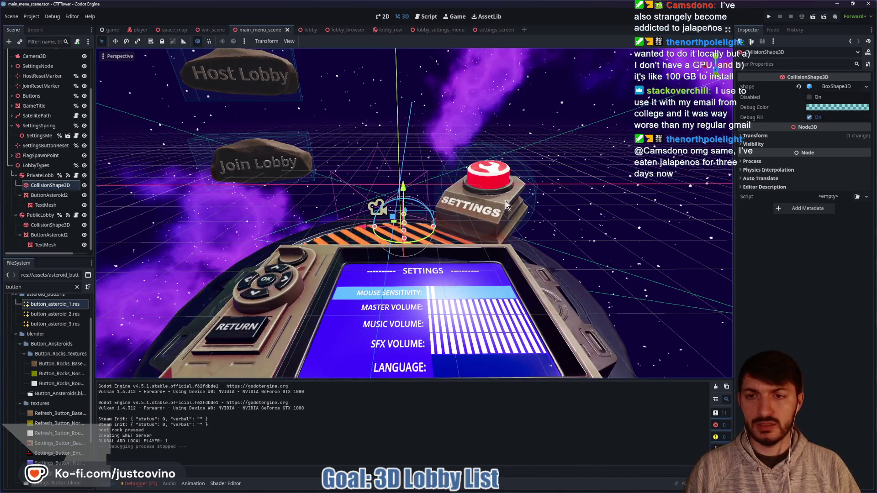
key(alt+Tab)
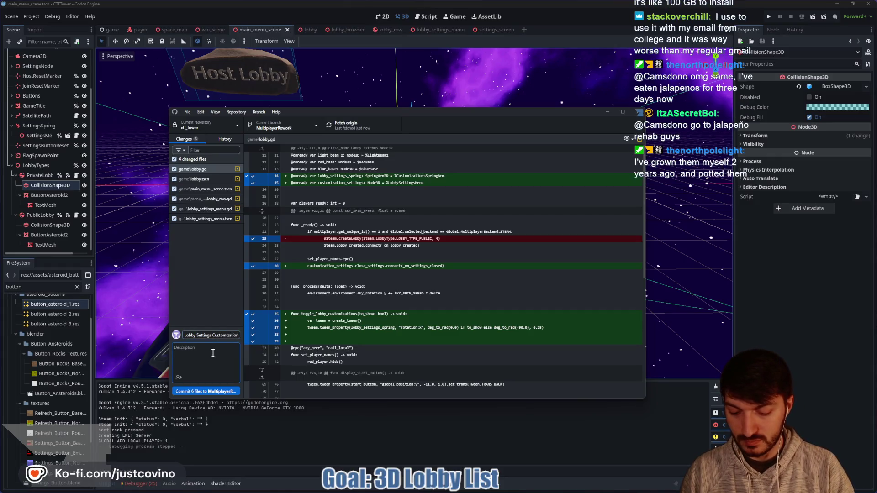
- Finish the commit description noting the Customization Menu needs UI to interact with
text(ization Men)
key(BackSpace)
key(BackSpace)
key(BackSpace)
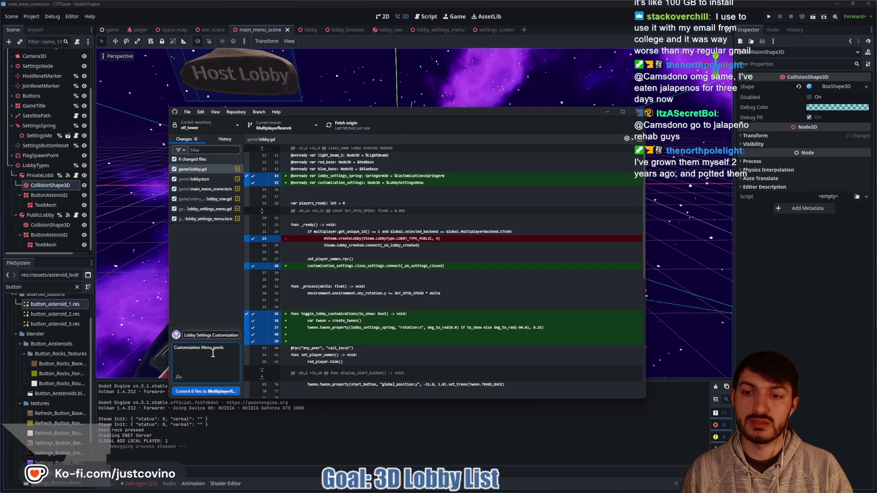
text(to interact with)
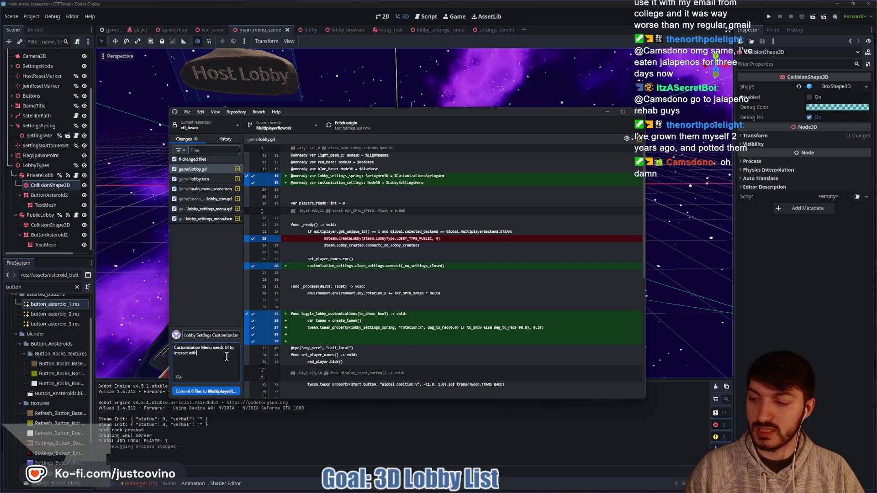
- Commit the 6 files as 'Lobby Settings Customization' to MultiplayerRework and push to origin
click(218, 392)
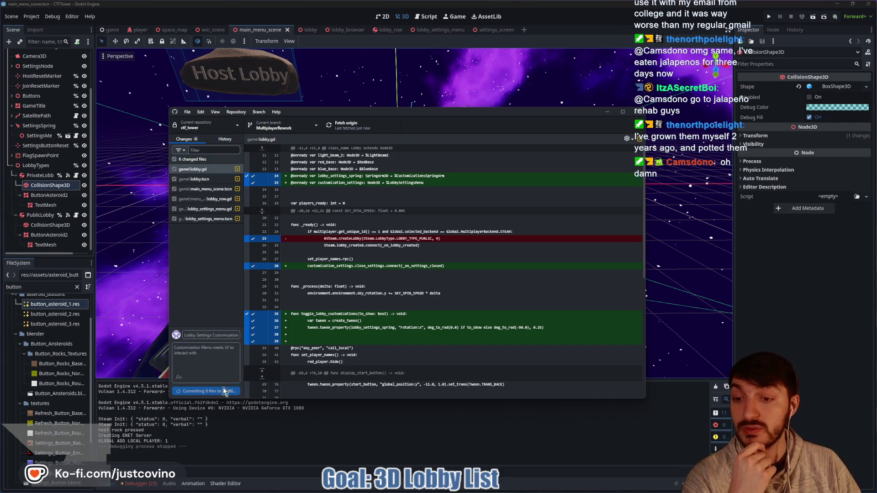
click(533, 203)
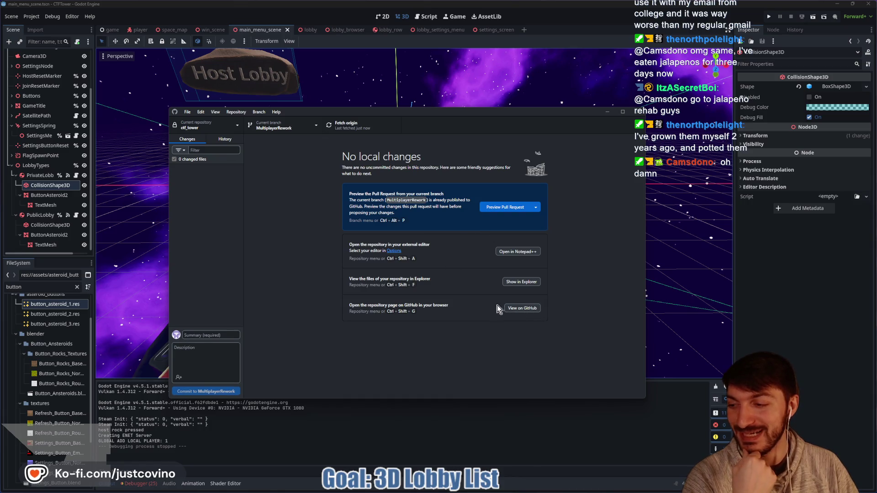
click(729, 325)
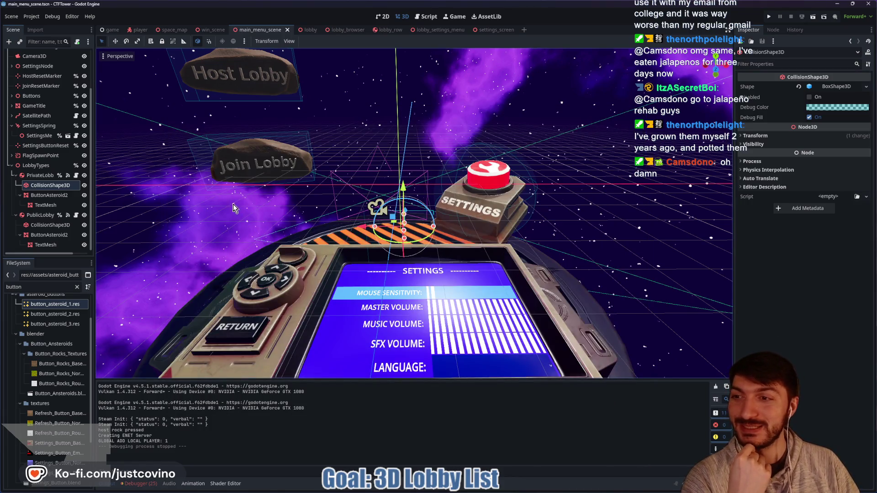
- Orbit the Godot view around the settings console, then bring the Notion ToDo board forward
scroll(301, 214, down, 5)
scroll(301, 214, up, 4)
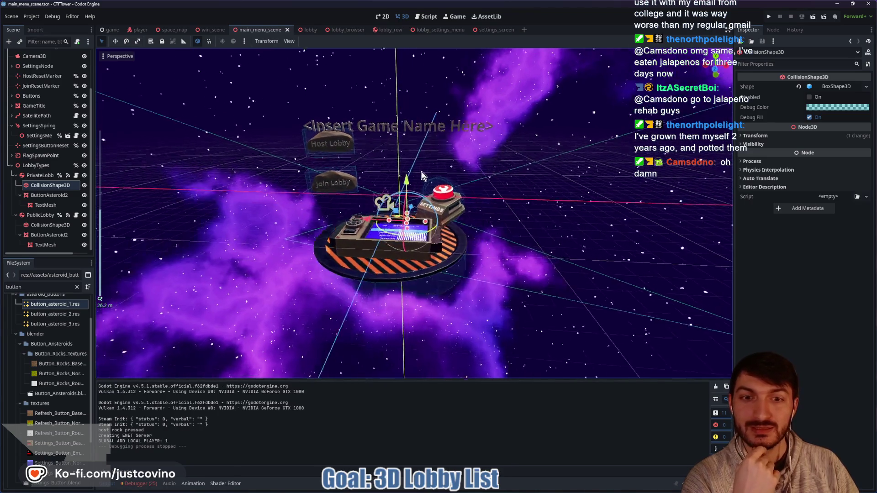
mouse_move(418, 170)
mouse_down()
mouse_move(481, 165)
mouse_move(452, 164)
mouse_up()
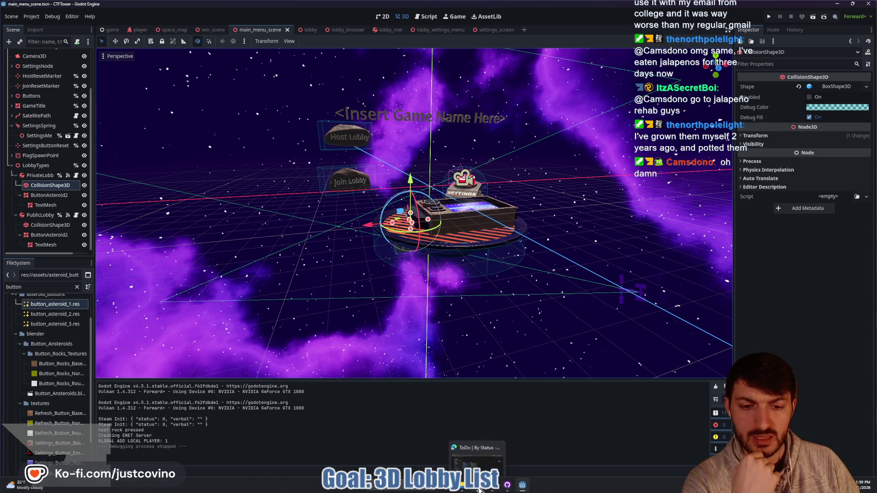
click(478, 441)
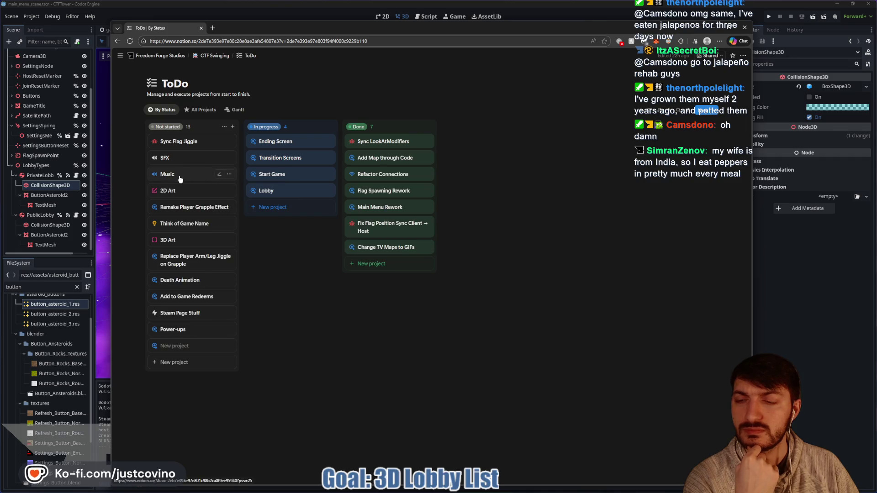
- Review the Grapple Effect, Game Name, 3D Art, Game Redeems, Steam Page and Power-ups cards
click(182, 208)
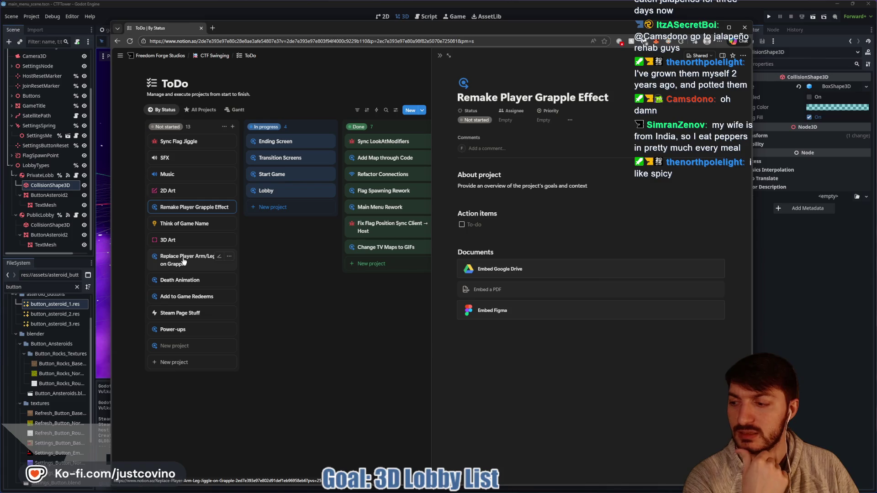
click(193, 226)
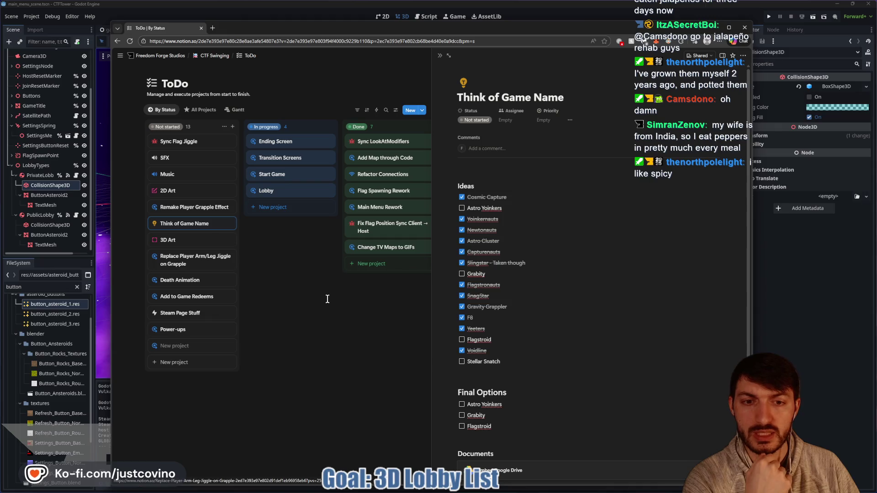
click(174, 242)
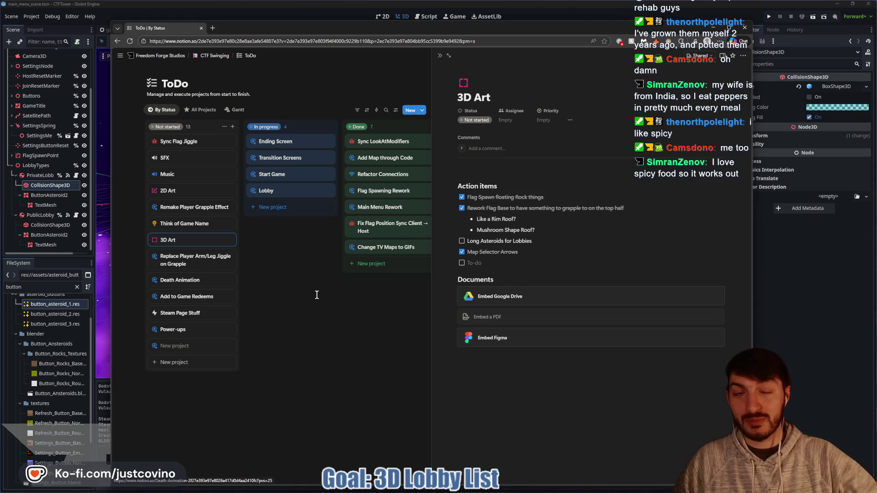
click(287, 265)
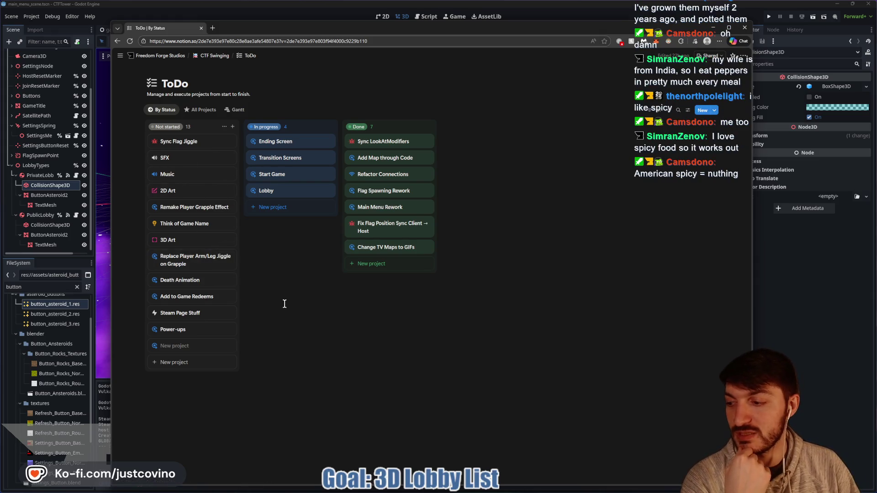
click(214, 297)
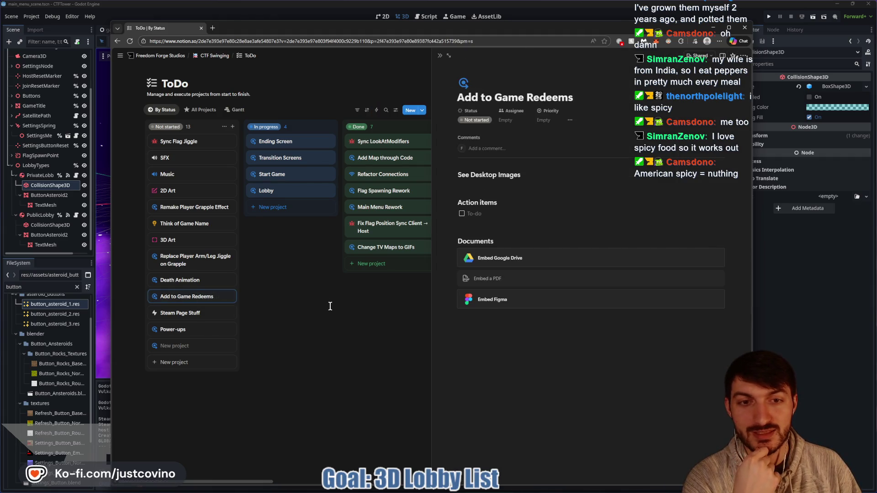
click(204, 315)
click(195, 330)
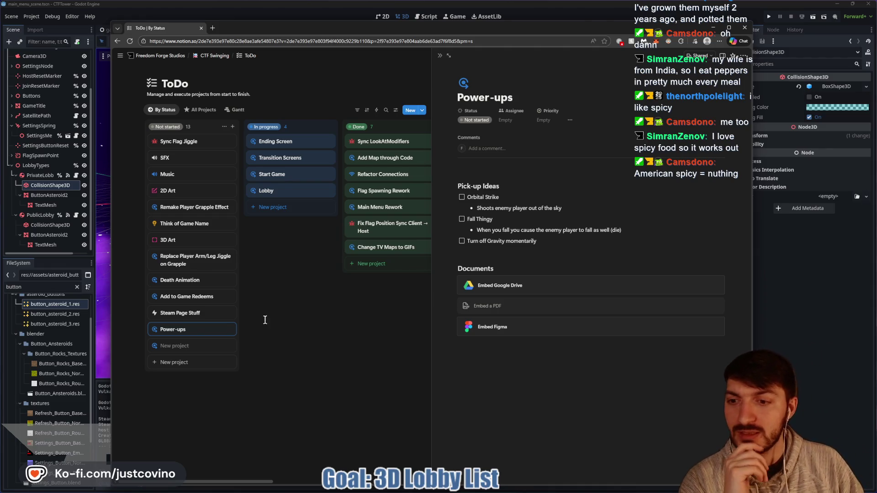
- Review the Steam Page, 2D Art, Transition Screens, Start Game and Ending Screen cards, then run the project
click(201, 313)
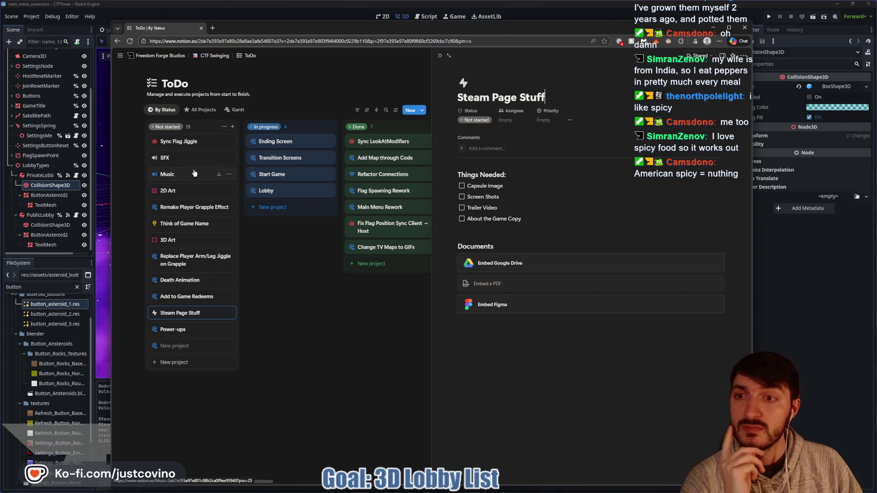
click(188, 193)
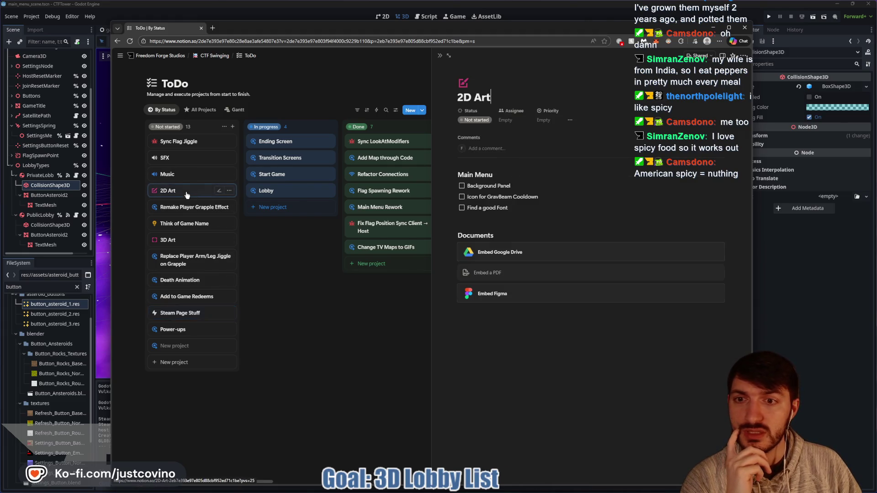
click(289, 160)
click(287, 175)
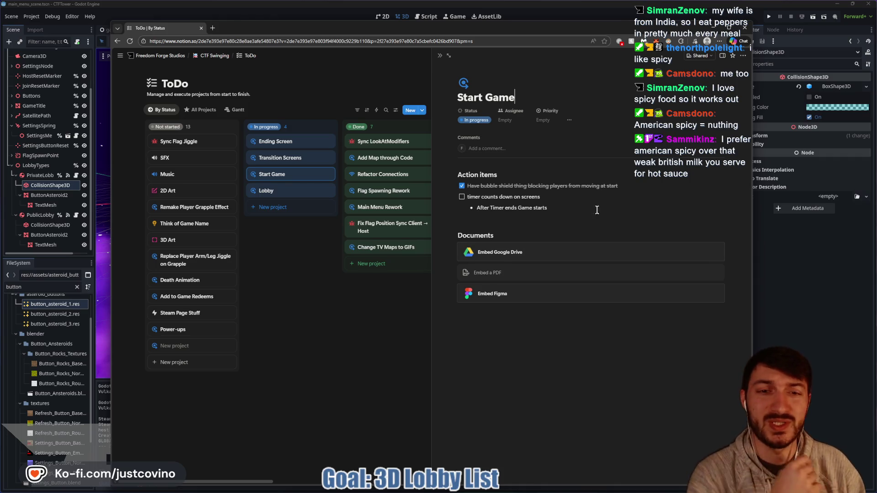
click(293, 142)
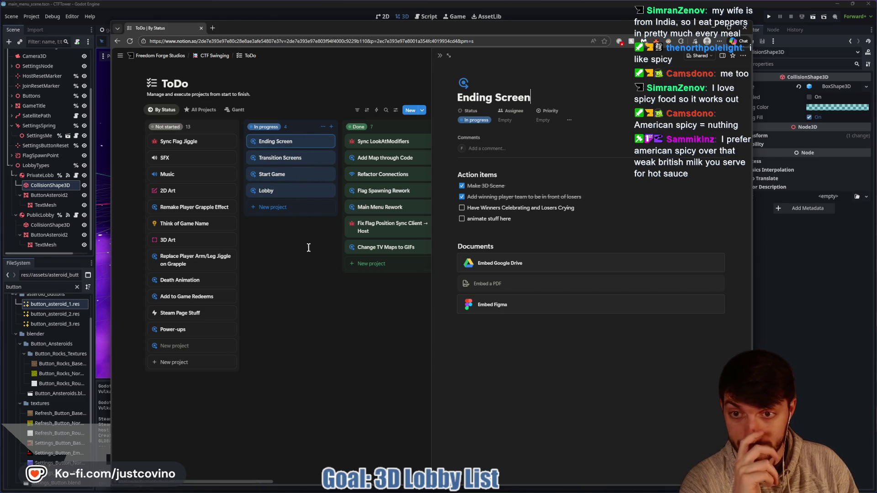
click(289, 164)
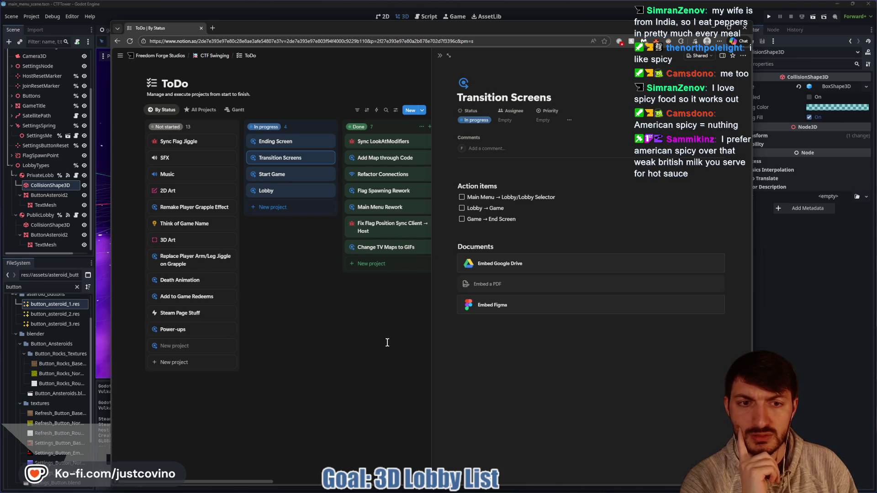
click(714, 27)
click(773, 17)
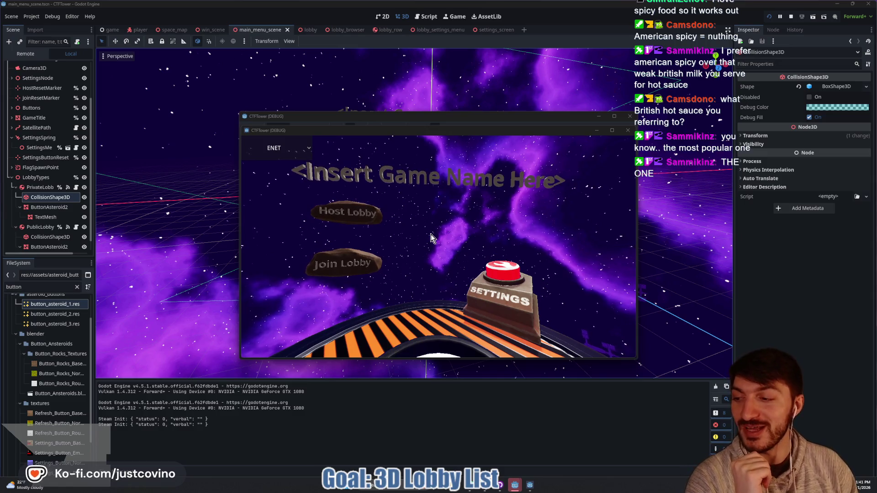
- In the game, visit Settings and return, then host a Public lobby
click(502, 270)
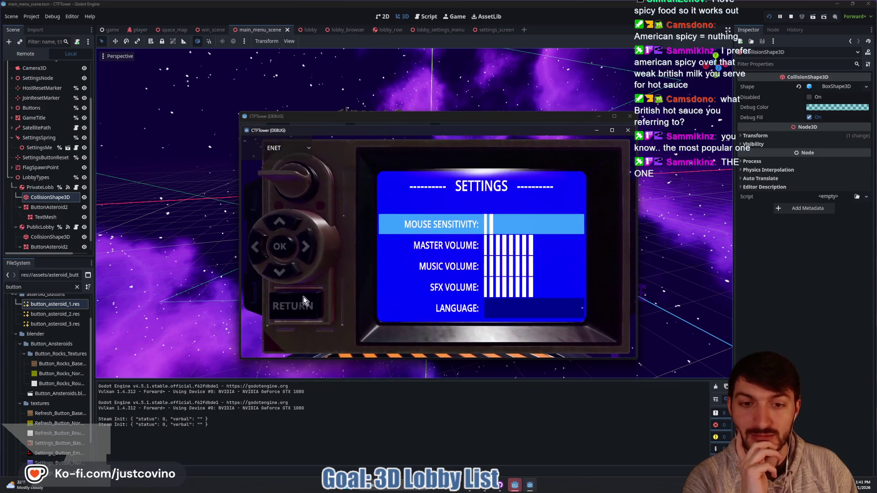
click(302, 310)
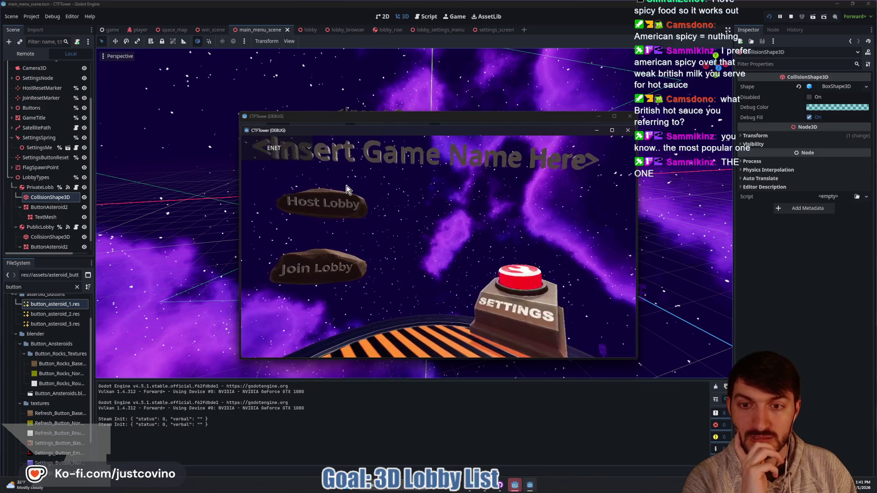
click(382, 202)
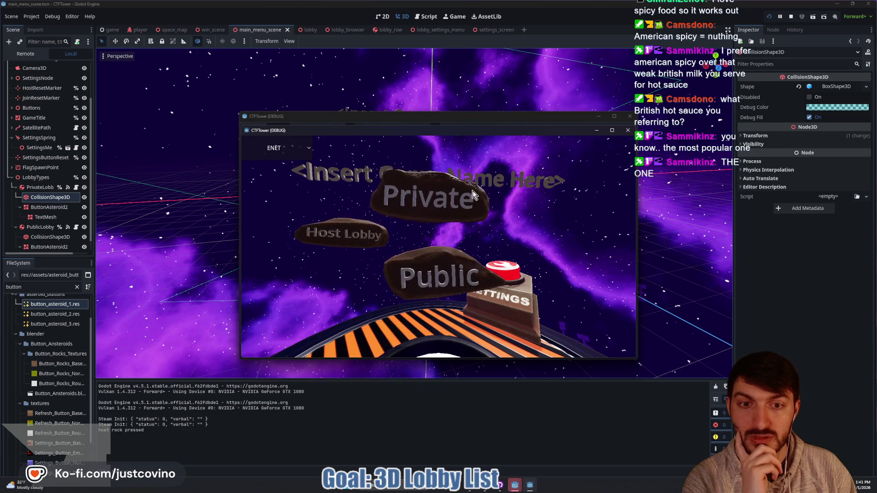
click(438, 294)
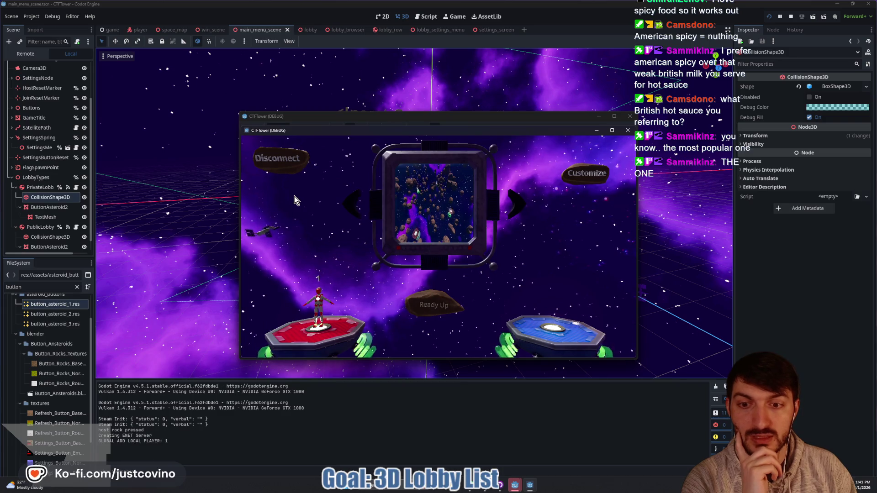
- Place the two game windows side by side and open Customize in the host
drag(514, 133, 314, 132)
mouse_move(503, 118)
mouse_down()
mouse_move(711, 118)
mouse_move(702, 120)
mouse_up()
click(380, 171)
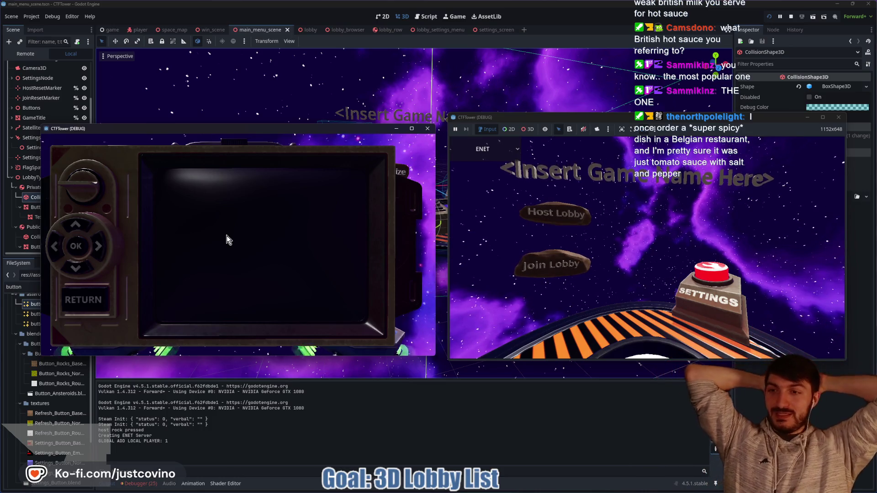
- Join the first hosted lobby from the second game, ready up the host and start the match
click(568, 267)
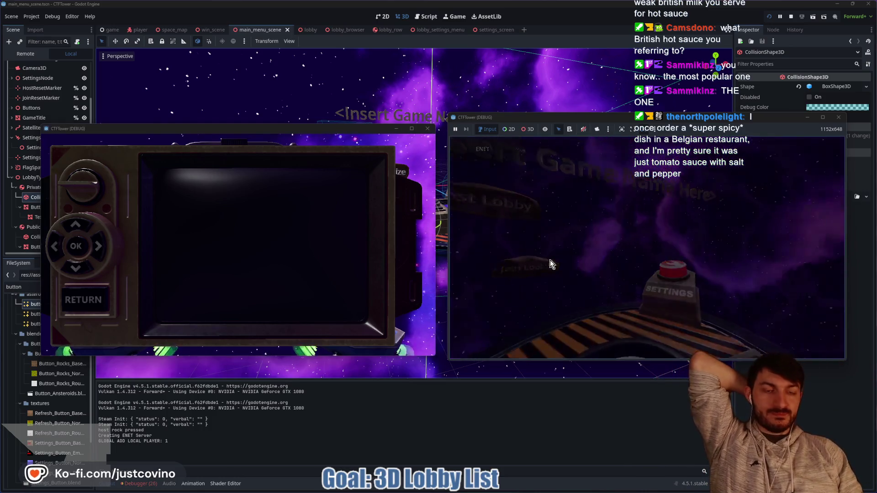
click(612, 173)
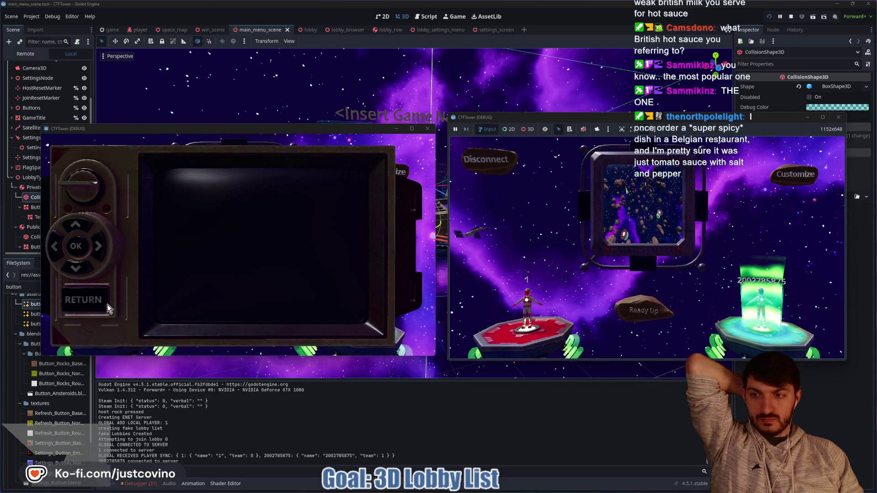
click(274, 297)
click(247, 306)
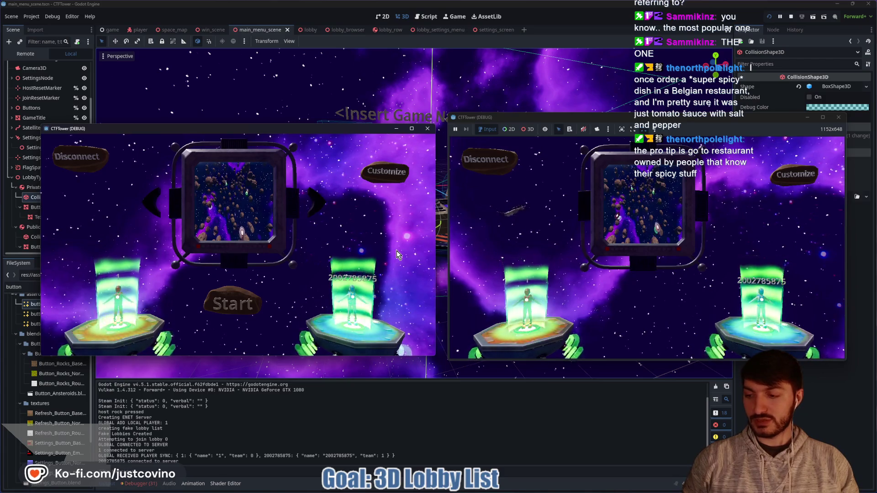
click(226, 307)
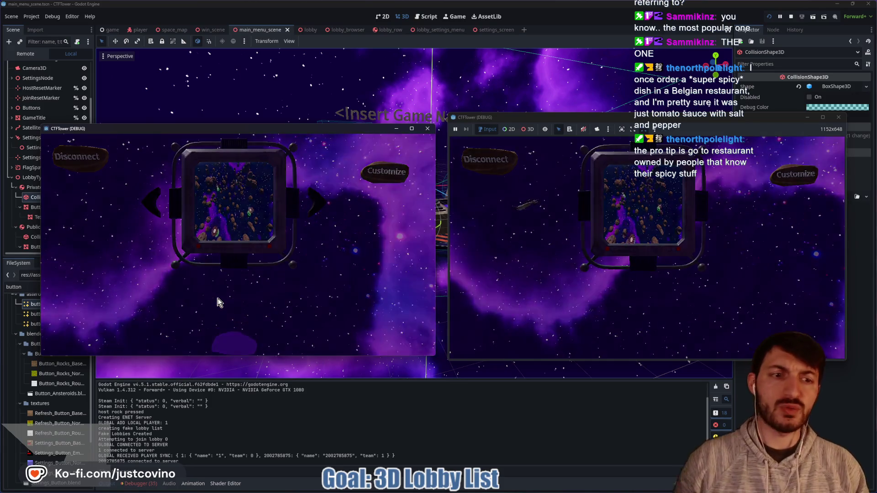
key(w)
key(super)
key(super)
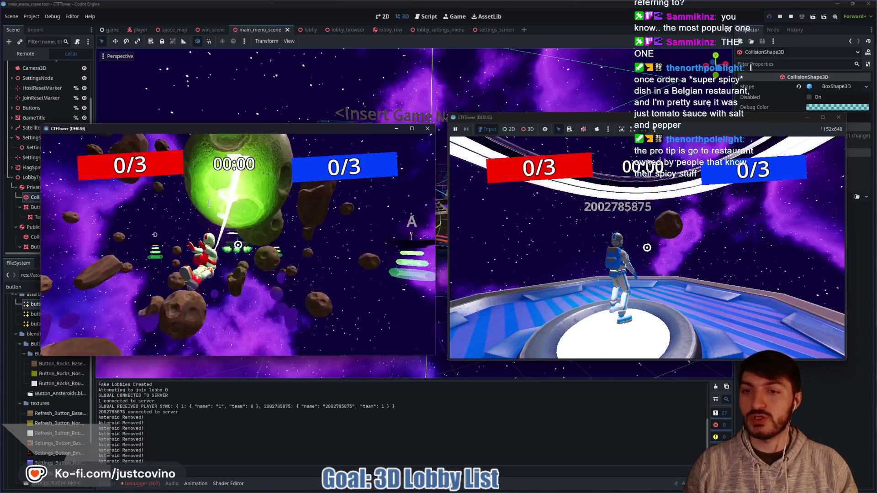
- Grapple onto asteroids and the green planet in the test match, then stop the project with F8
click(238, 245)
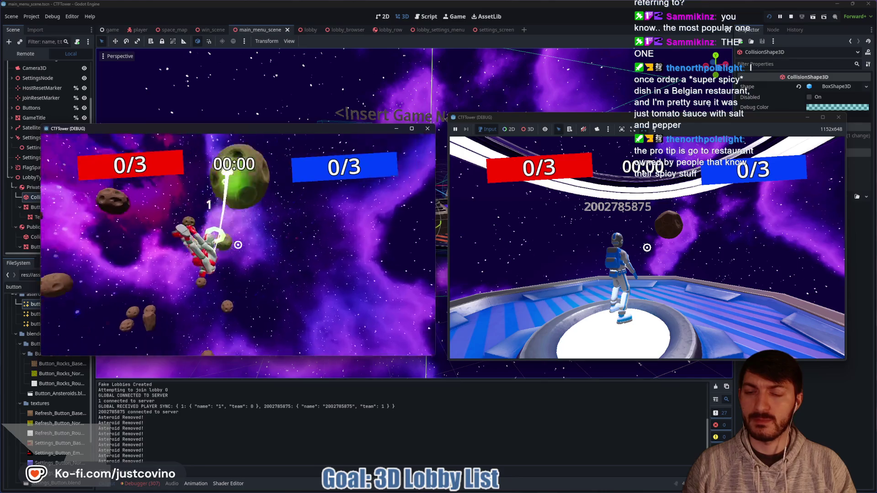
click(238, 245)
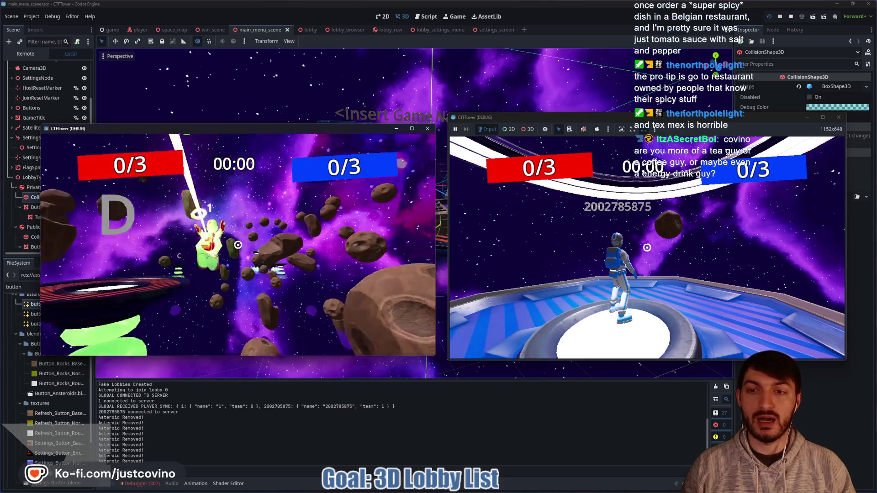
click(238, 244)
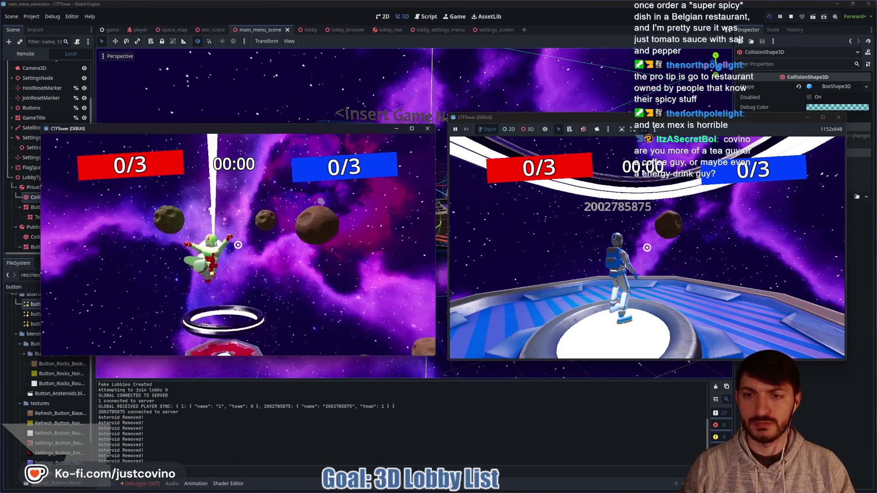
click(238, 245)
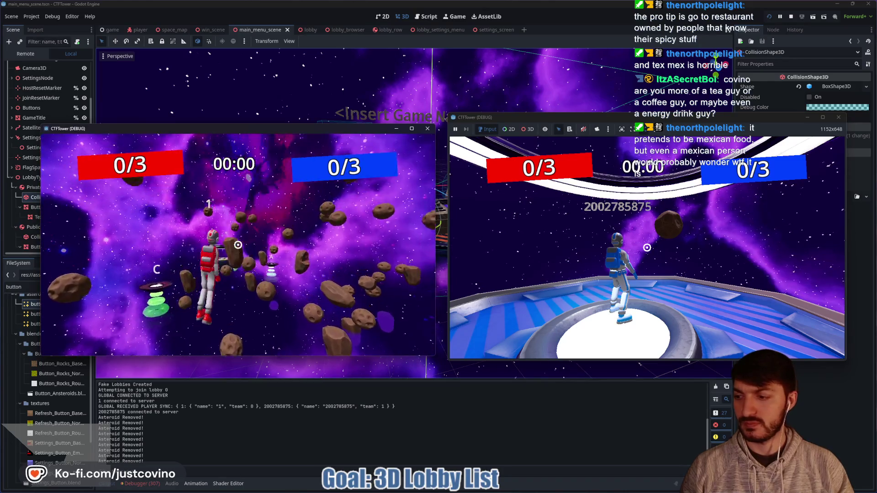
key(F8)
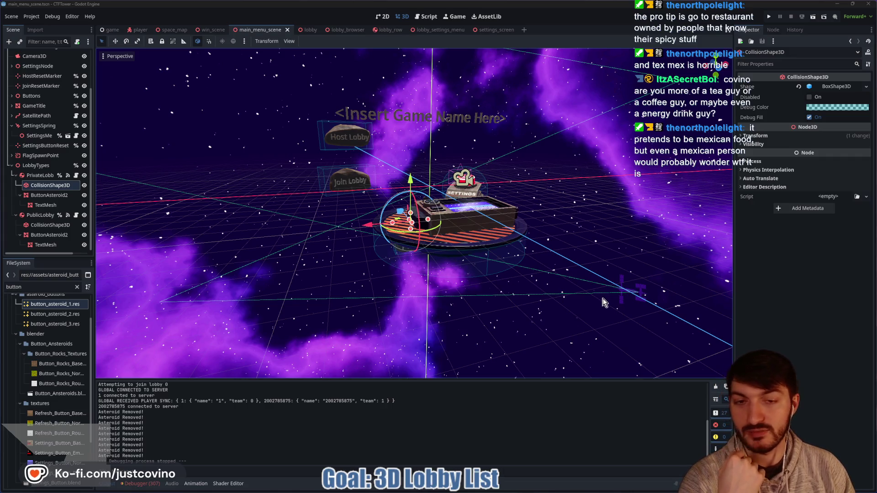
- Orbit around the main menu console model, deselect the collision shape, and bring up the Notion ToDo board
drag(558, 292, 551, 264)
click(576, 242)
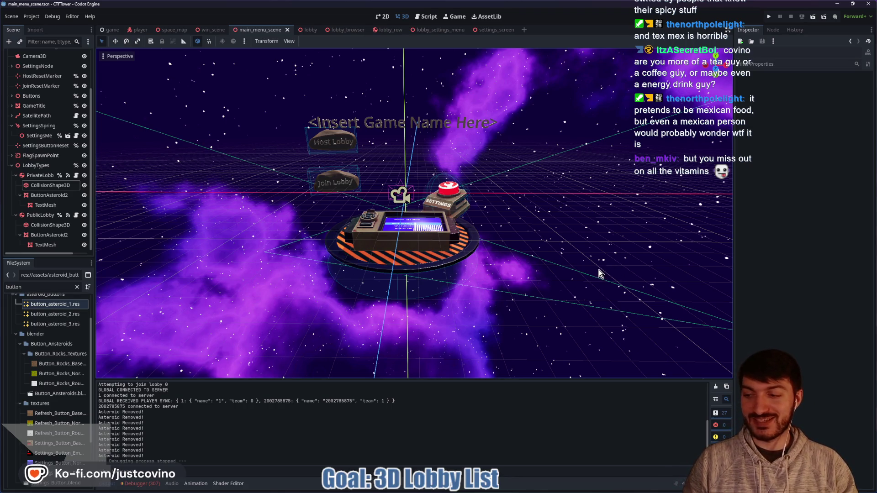
mouse_move(602, 274)
mouse_down()
mouse_move(487, 270)
mouse_move(600, 265)
mouse_up()
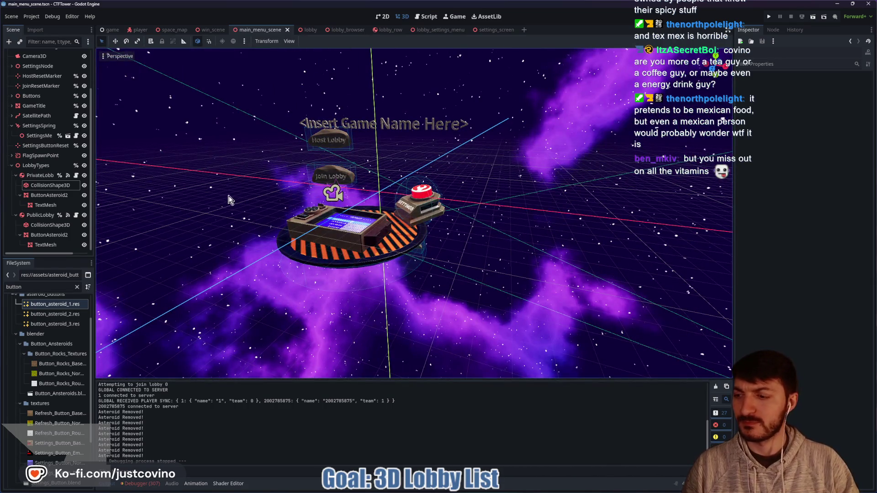
drag(356, 89, 473, 108)
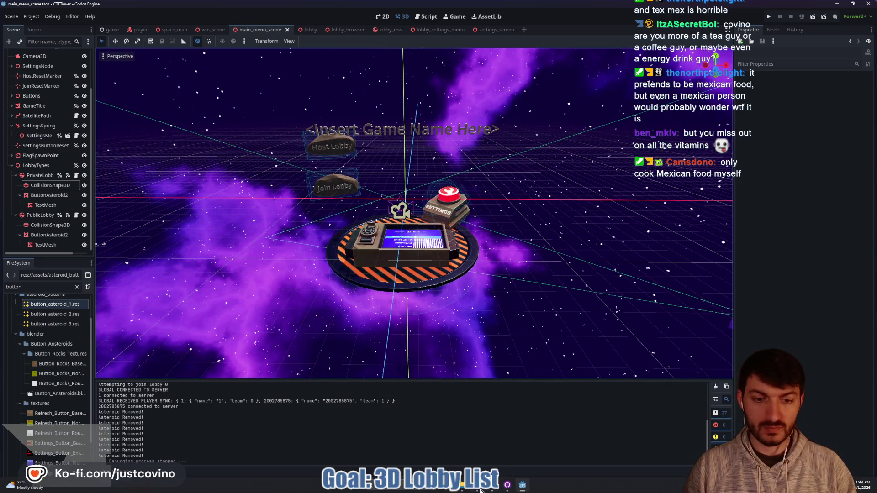
click(450, 491)
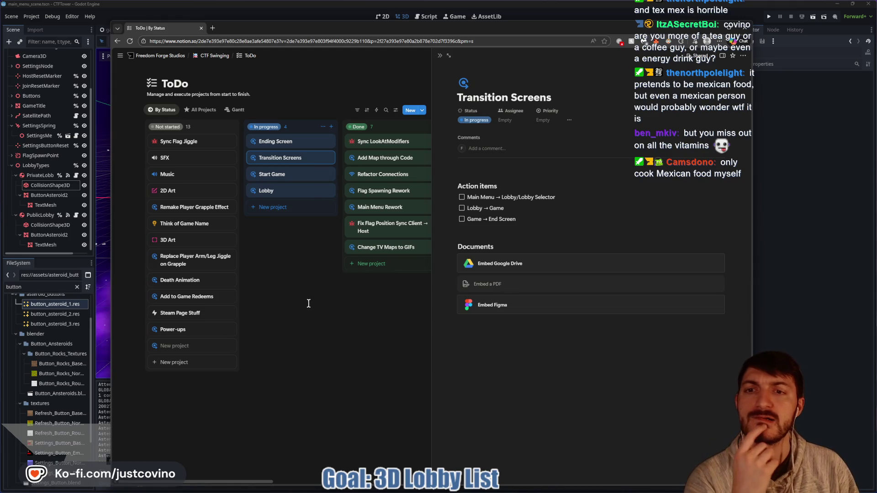
- View the Ending Screen card in Notion, clear the 'button' FileSystem filter, and open win_scene
click(302, 146)
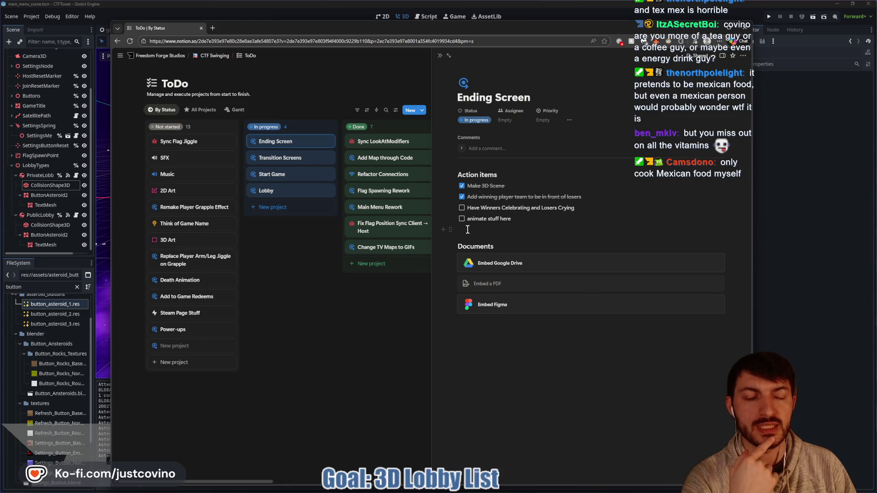
click(818, 283)
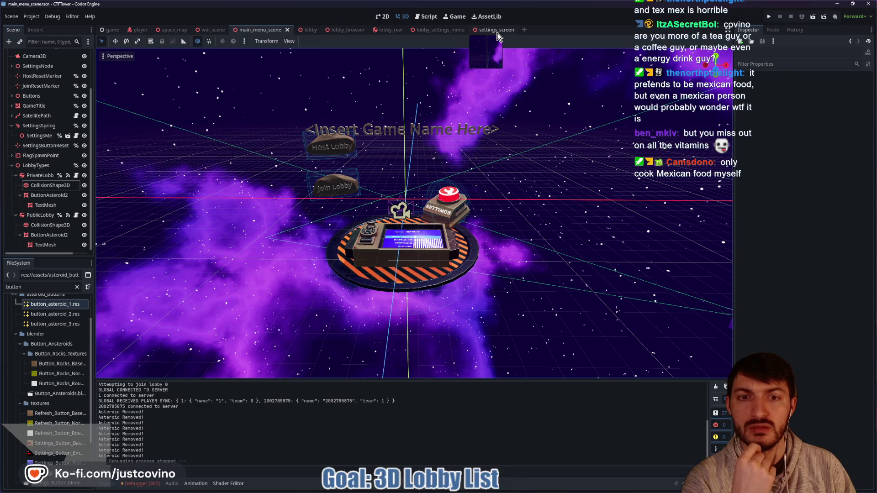
click(24, 286)
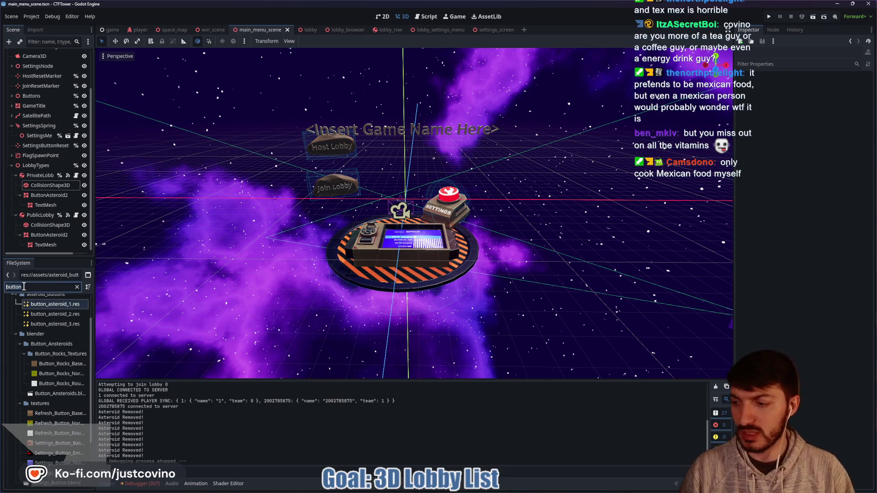
key(BackSpace)
key(BackSpace)
key(BackSpace)
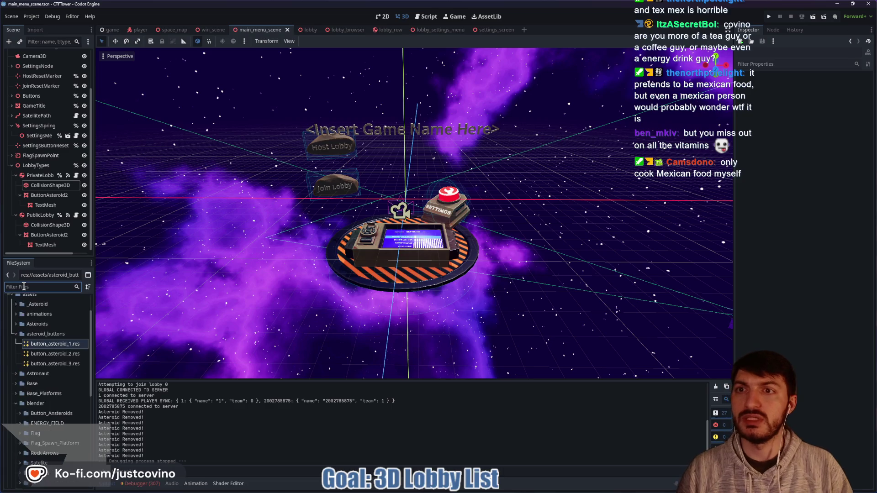
click(213, 29)
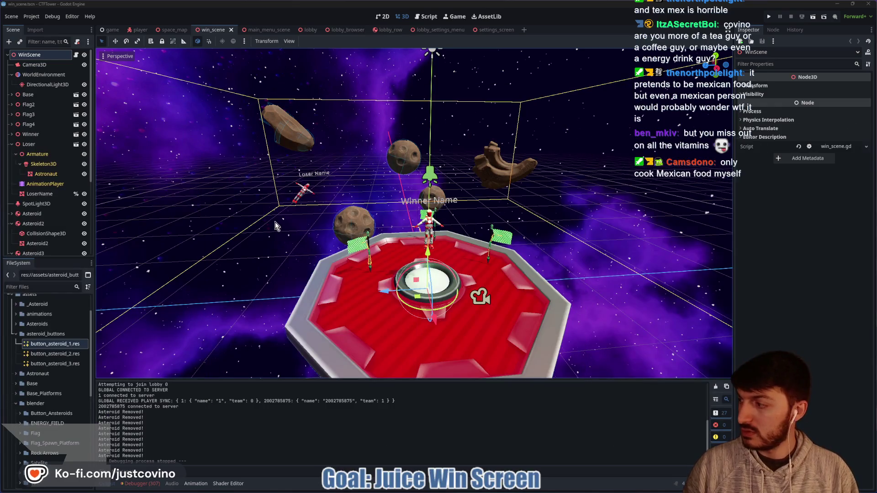
- Save win_scene and orbit and zoom around the red platform and its floating asteroids
key(ctrl+s)
drag(397, 221, 475, 205)
mouse_move(528, 222)
mouse_down()
mouse_move(469, 243)
mouse_move(451, 240)
mouse_up()
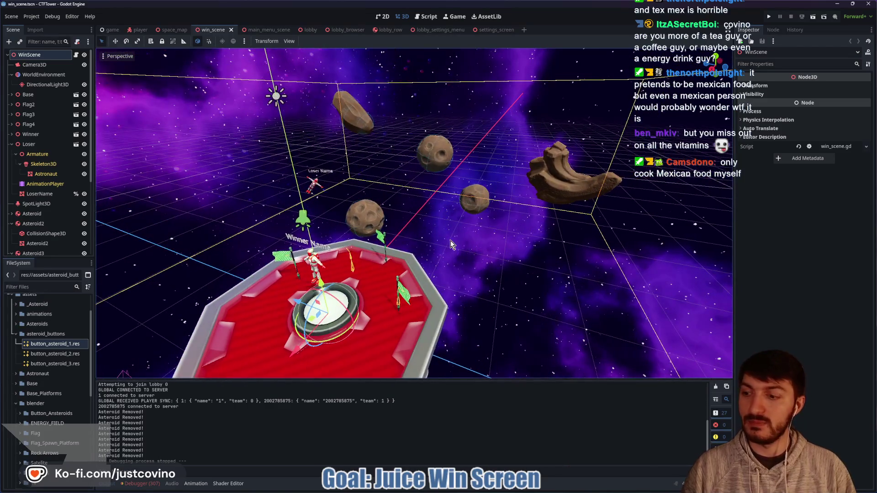
scroll(501, 229, up, 3)
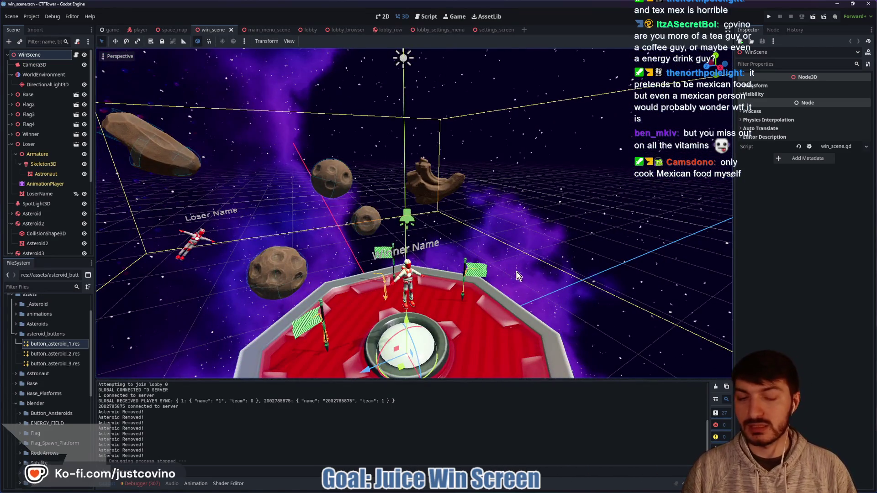
drag(517, 271, 482, 229)
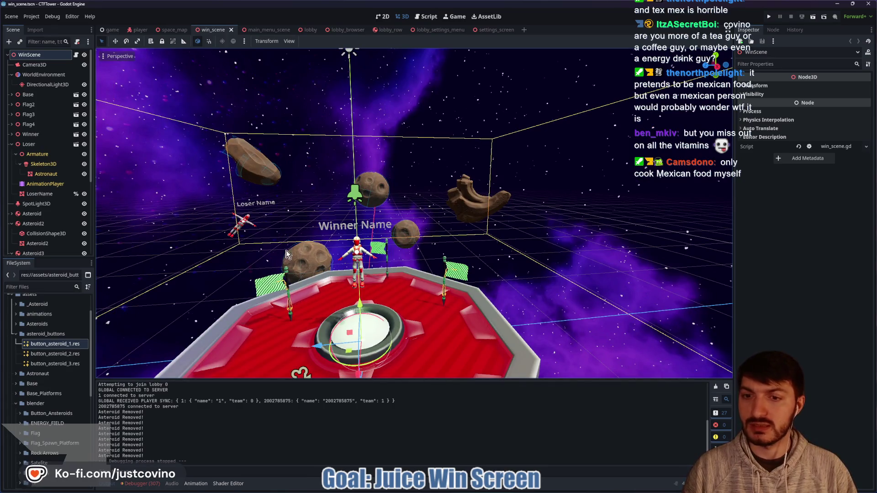
scroll(456, 256, down, 3)
mouse_move(399, 275)
mouse_down()
mouse_move(368, 282)
mouse_move(438, 275)
mouse_up()
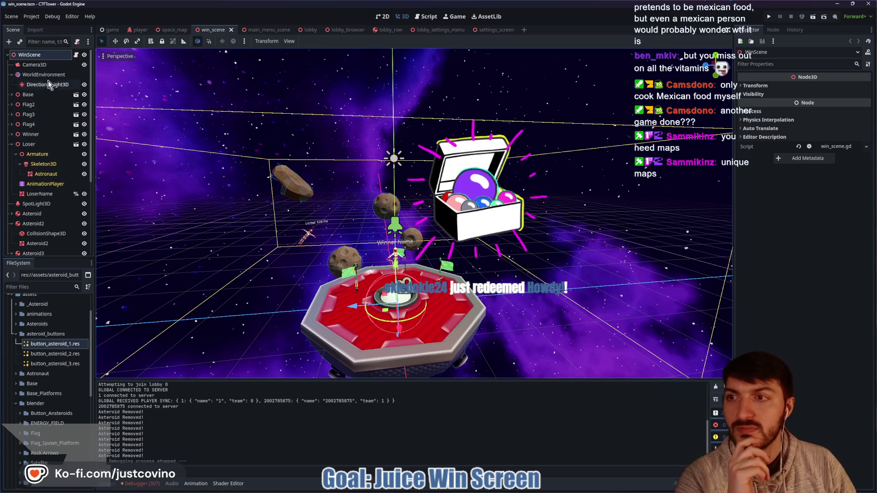
- Glance over the win_scene.gd code, then return to the 3D view
click(76, 54)
scroll(398, 219, up, 6)
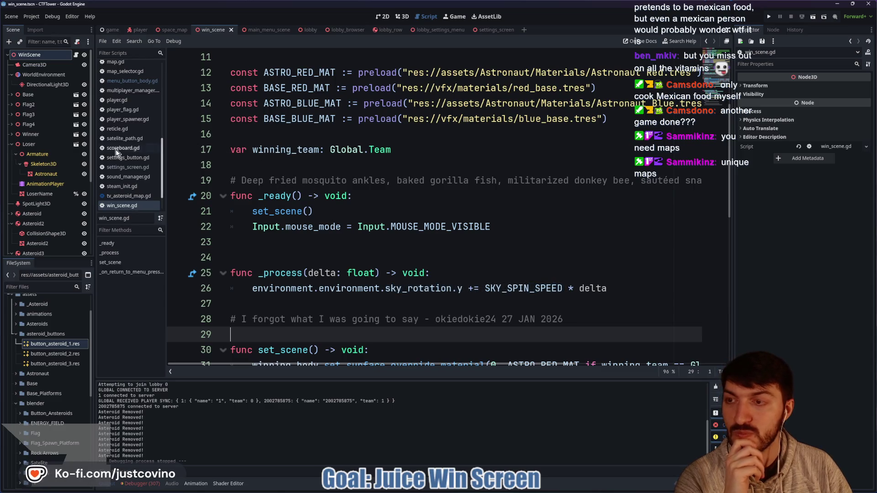
click(396, 20)
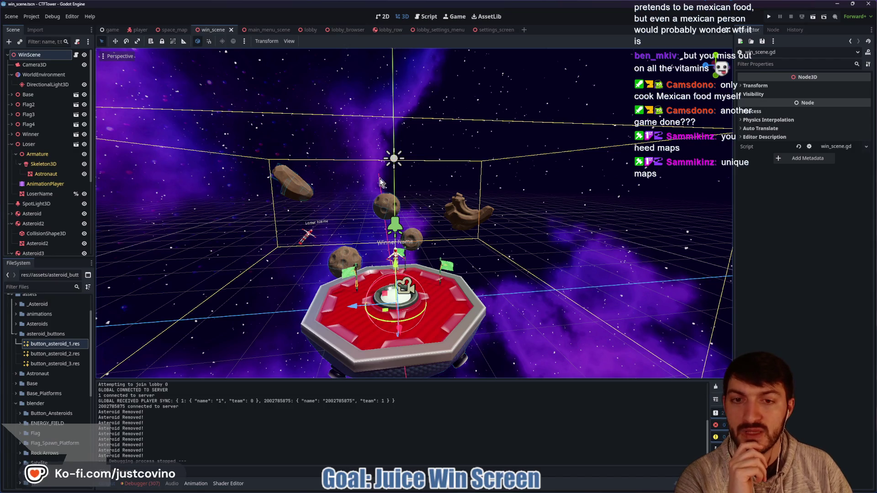
- Orbit around the platform and asteroids, save the scene, and select a floating asteroid
drag(519, 219, 455, 214)
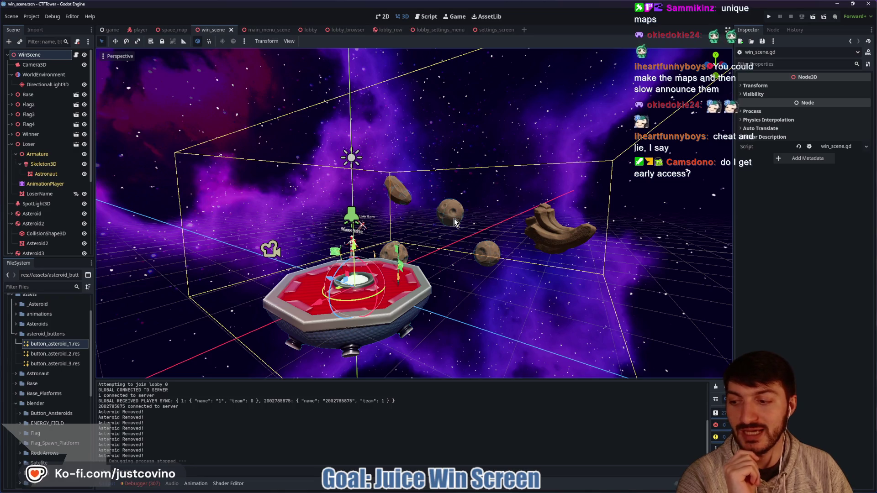
mouse_move(400, 218)
mouse_down()
mouse_move(437, 210)
mouse_move(475, 216)
mouse_move(562, 187)
mouse_up()
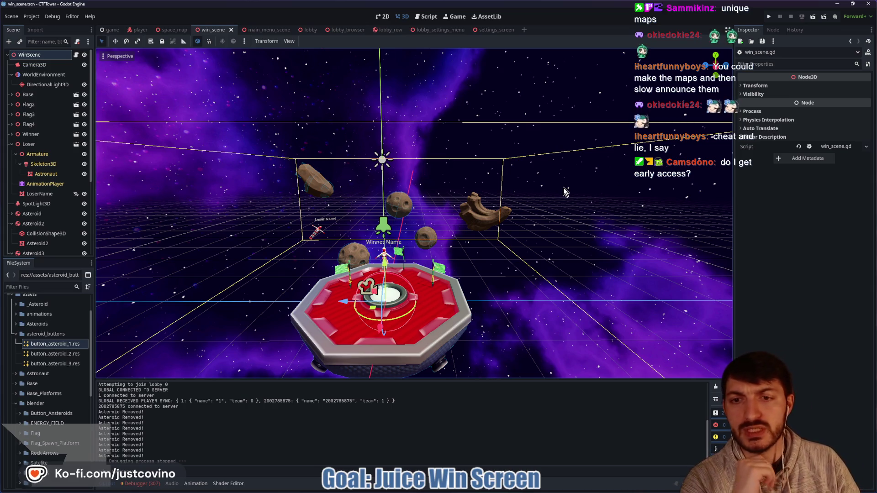
drag(528, 230, 546, 231)
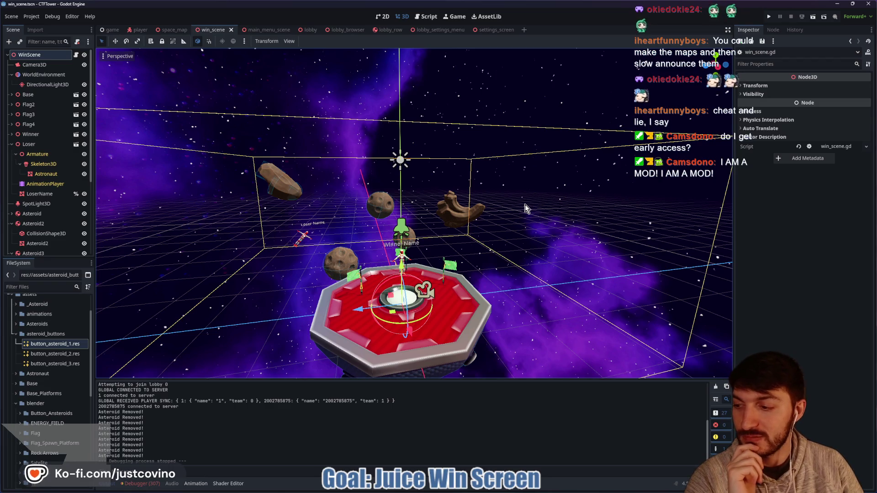
drag(512, 237, 492, 237)
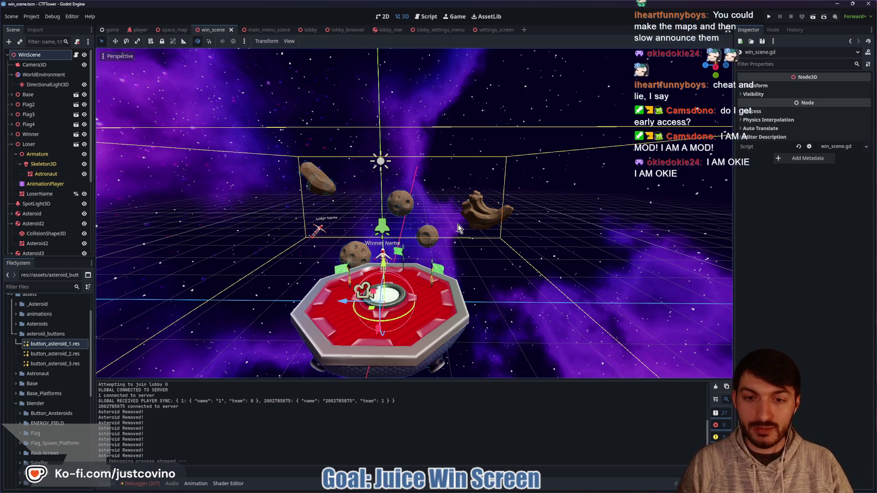
key(ctrl+s)
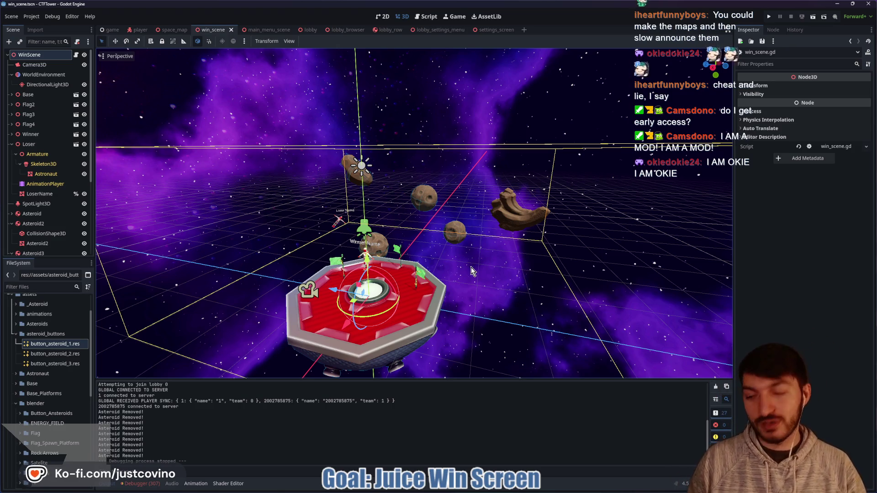
click(424, 196)
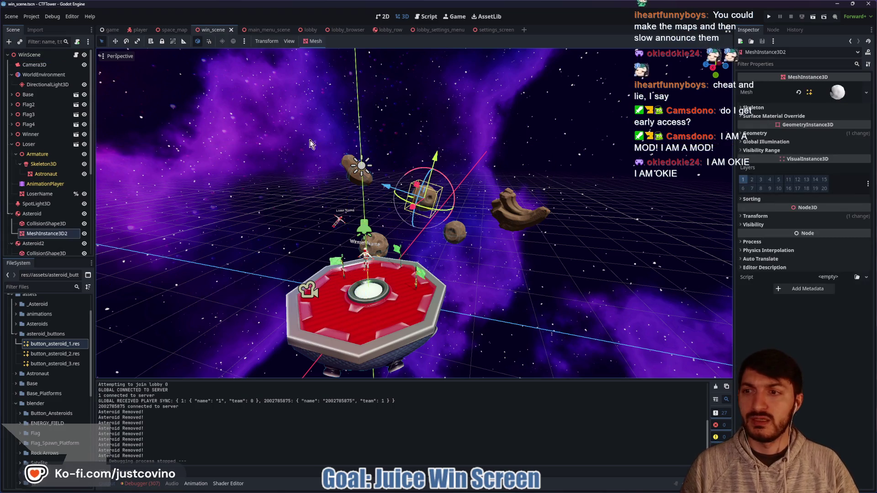
- Select the Asteroid rigid body and expand its Deactivation, Constant Force, Linear, Angular and Mass Distribution settings
click(58, 215)
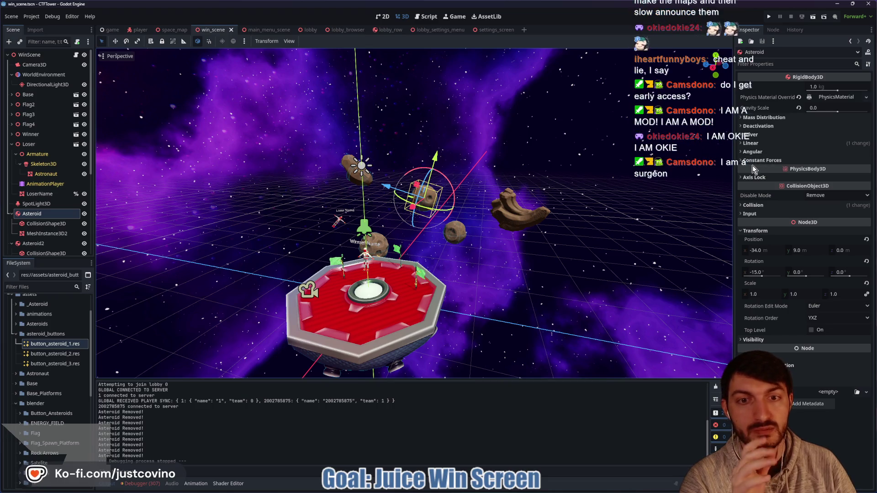
mouse_move(754, 170)
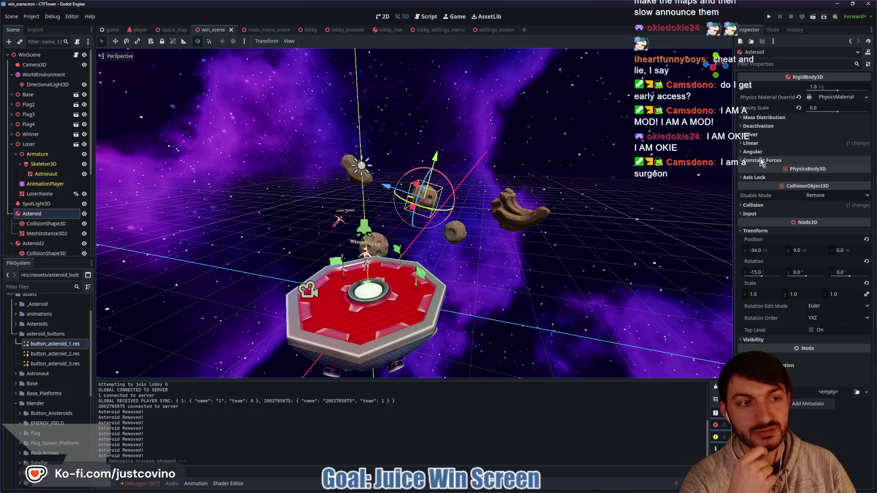
click(756, 126)
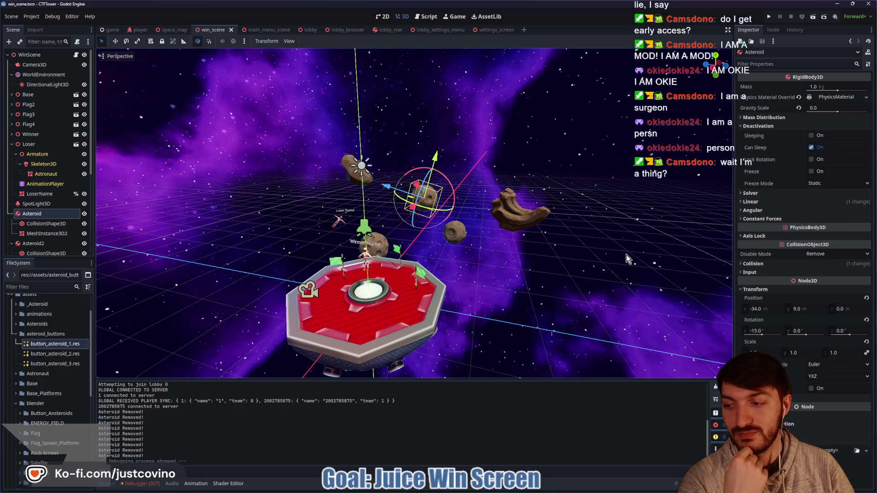
click(762, 218)
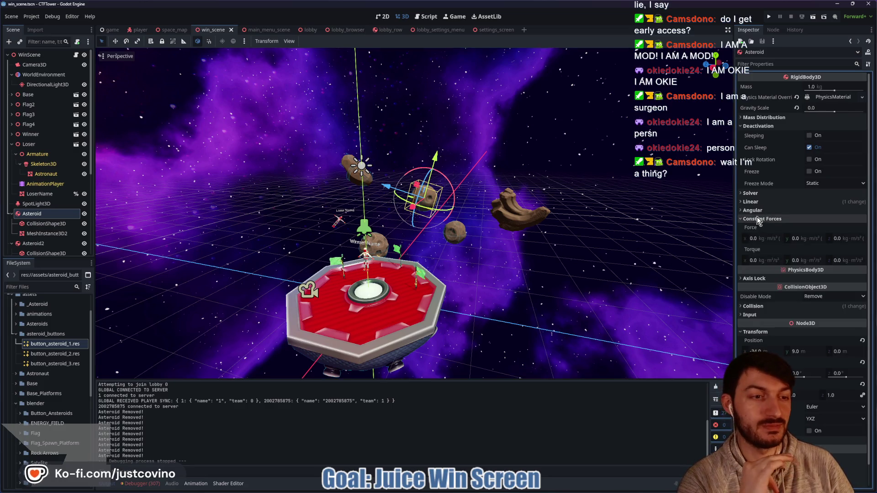
click(754, 211)
click(750, 204)
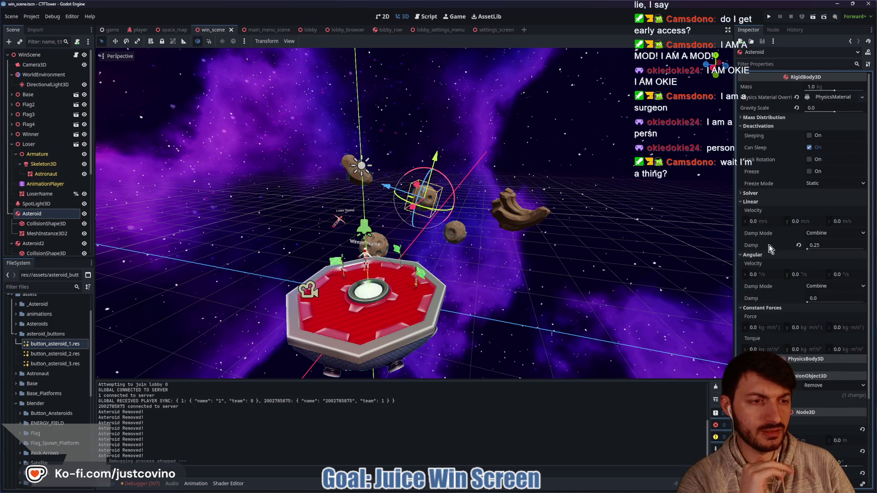
mouse_move(769, 248)
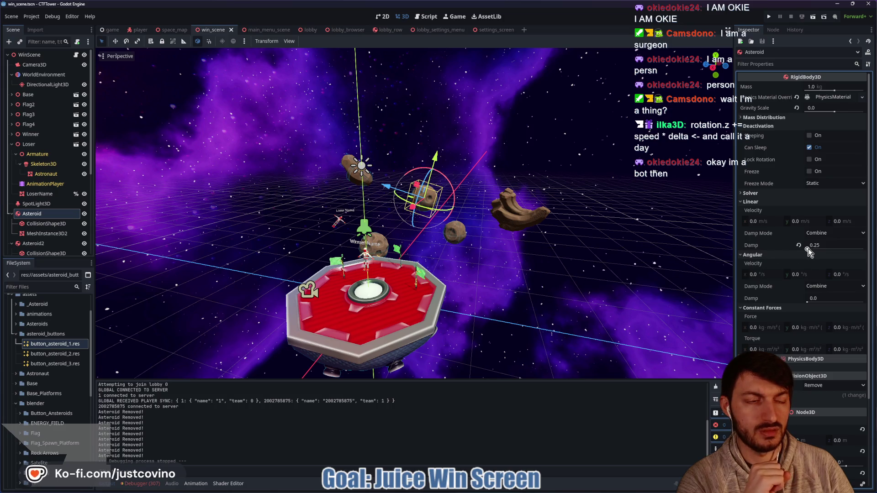
click(772, 116)
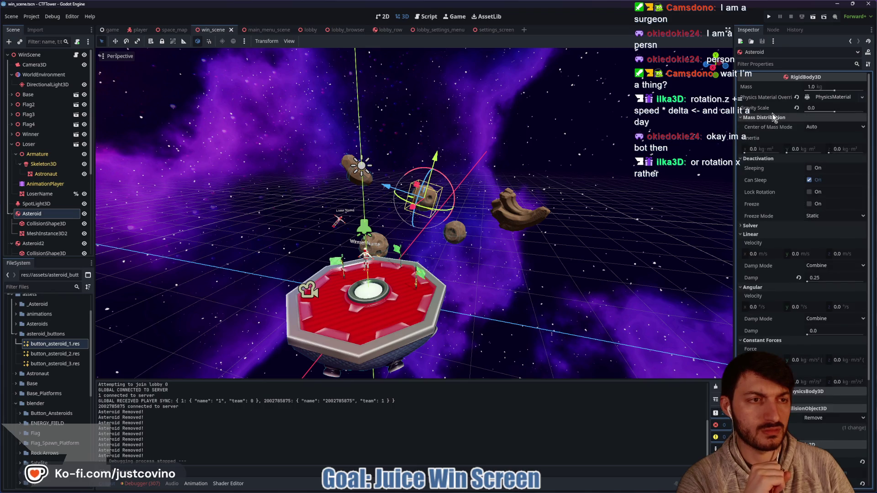
click(772, 117)
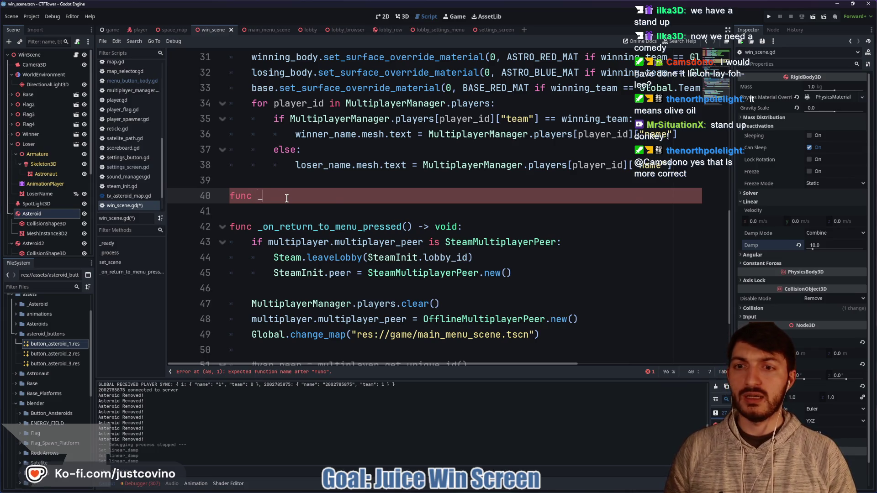
- Declare an empty func _on_asteroid_movement_timeout() -> void: in win_scene.gd and save it
text(_on_)
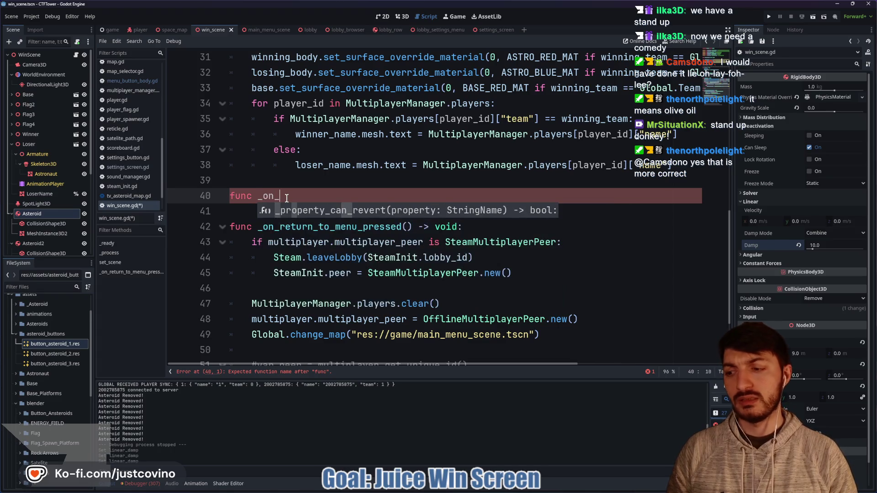
text(asteroid_movement)
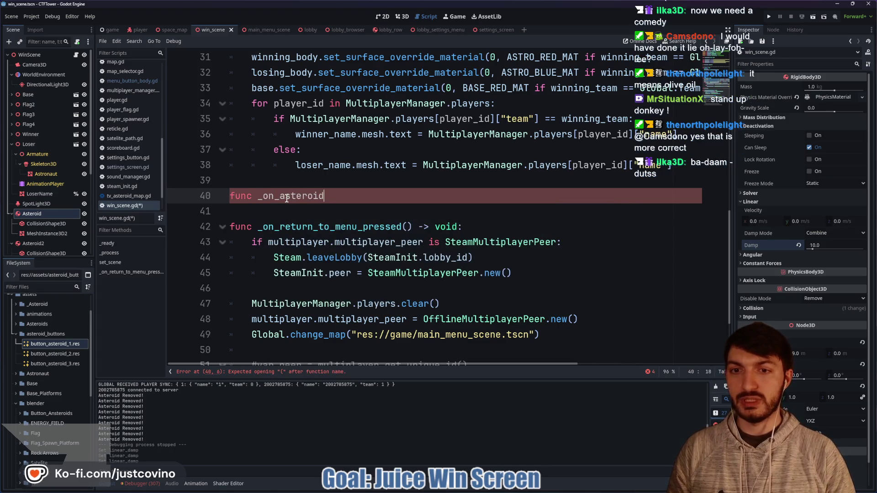
text(__)
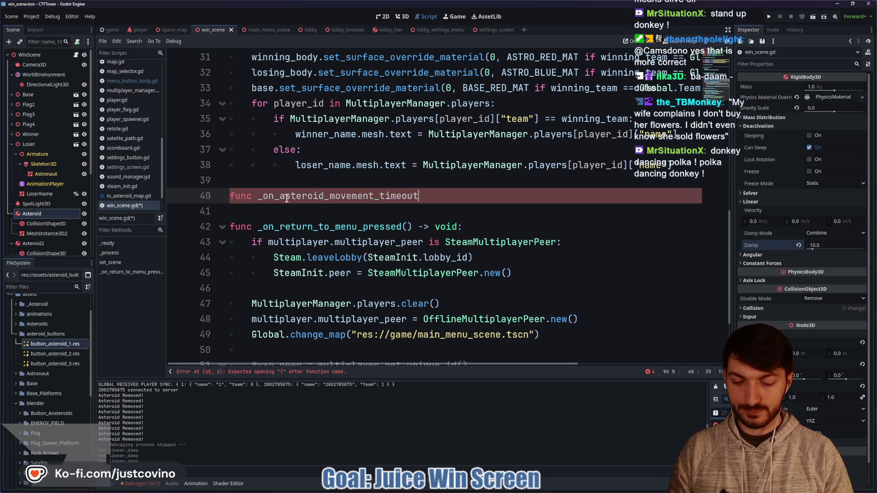
key(Return)
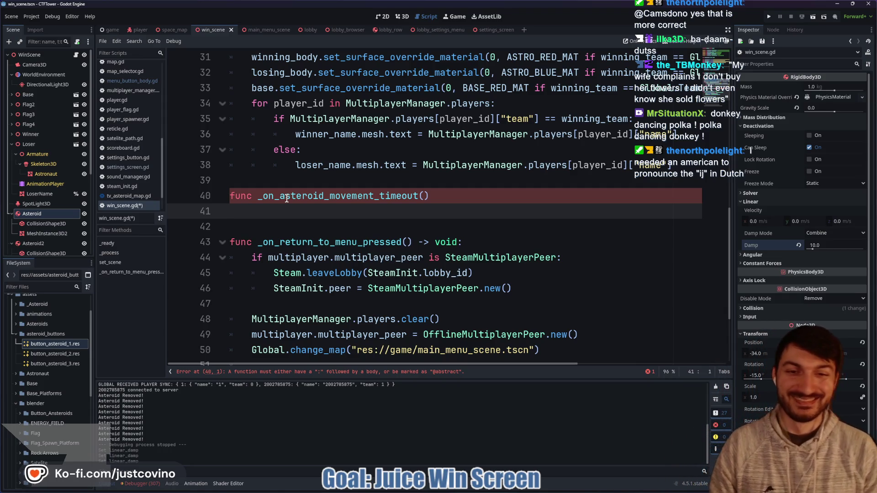
click(453, 193)
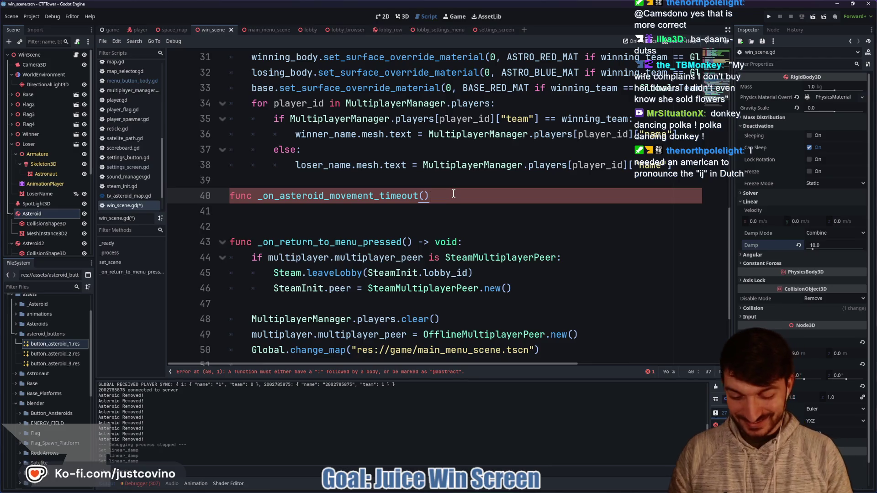
text(d:)
key(Return)
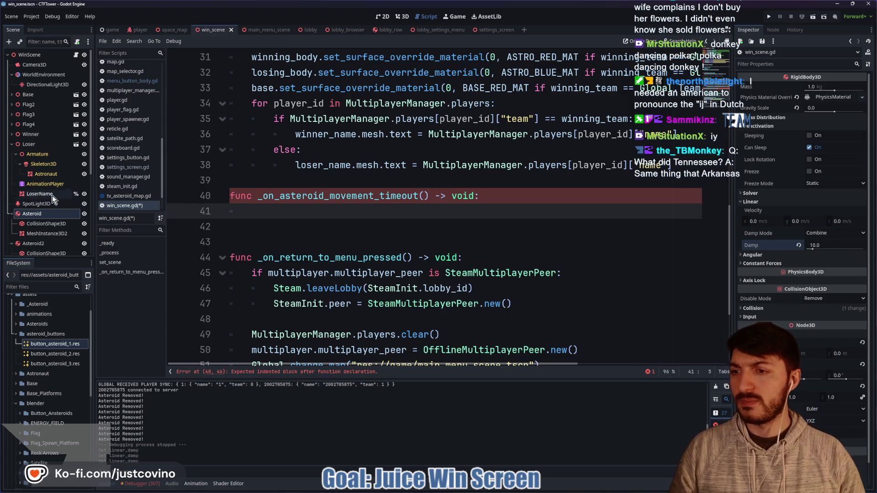
scroll(46, 201, down, 3)
scroll(37, 189, down, 1)
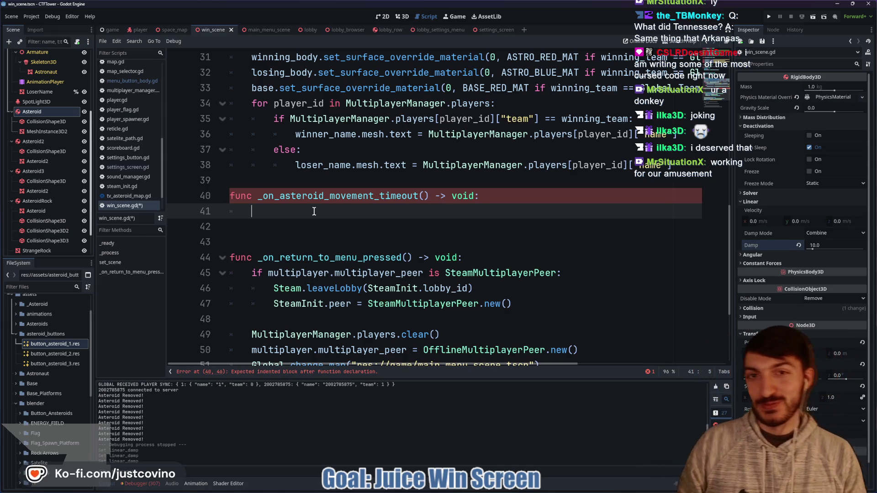
key(ctrl+s)
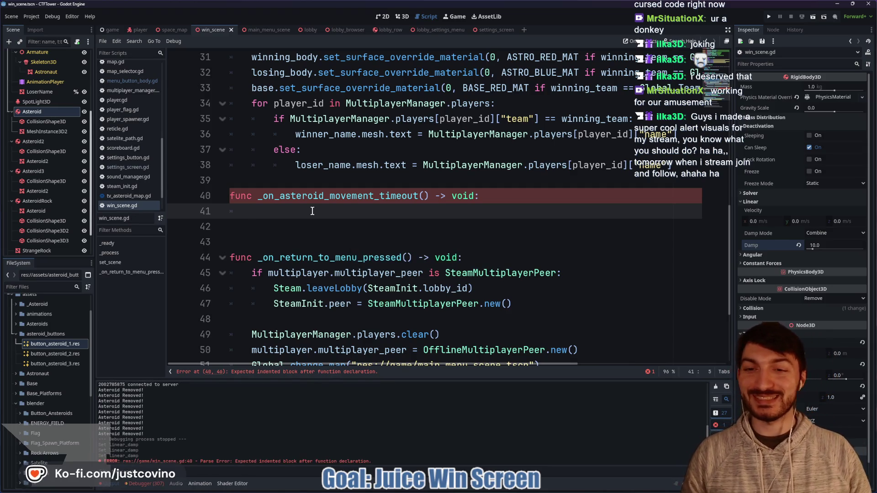
- Open up blank lines in win_scene.gd below class_name for a new declaration
click(302, 183)
key(Return)
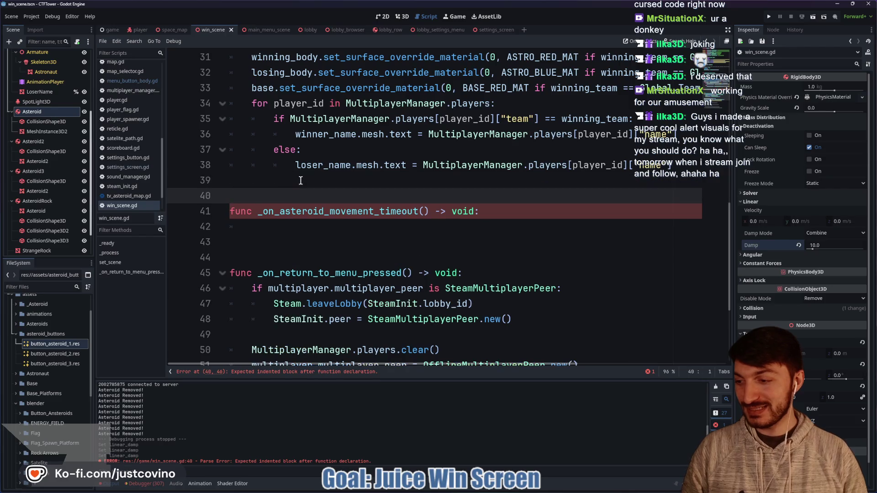
scroll(365, 232, up, 6)
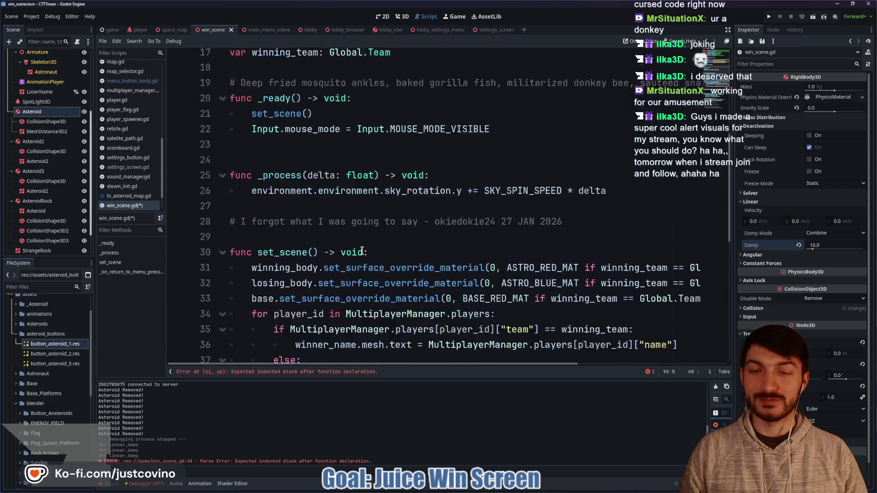
scroll(280, 278, up, 4)
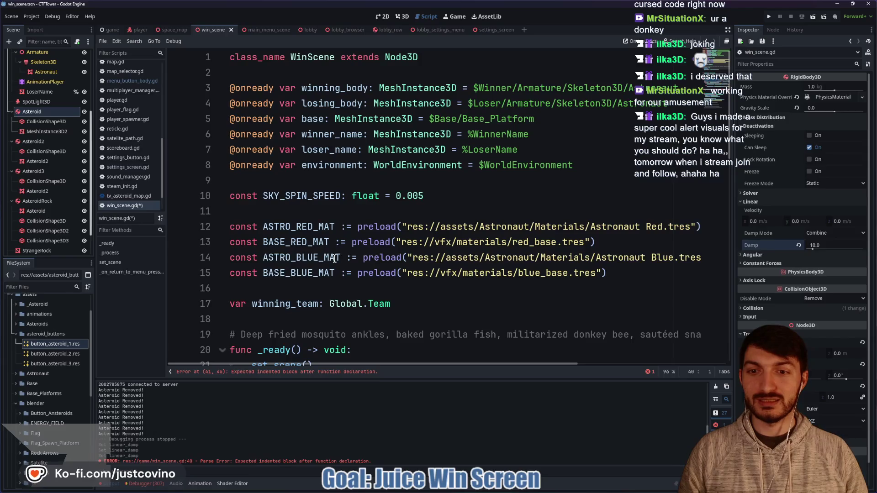
click(364, 176)
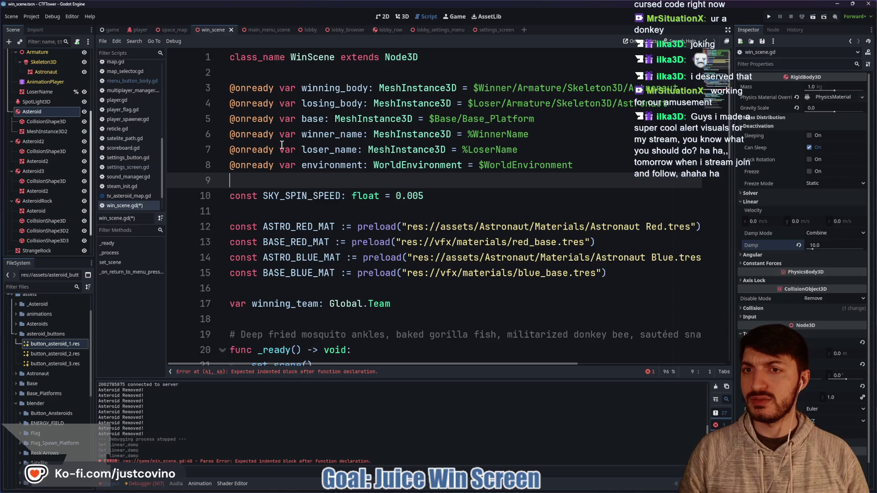
click(257, 74)
key(Return)
key(Return)
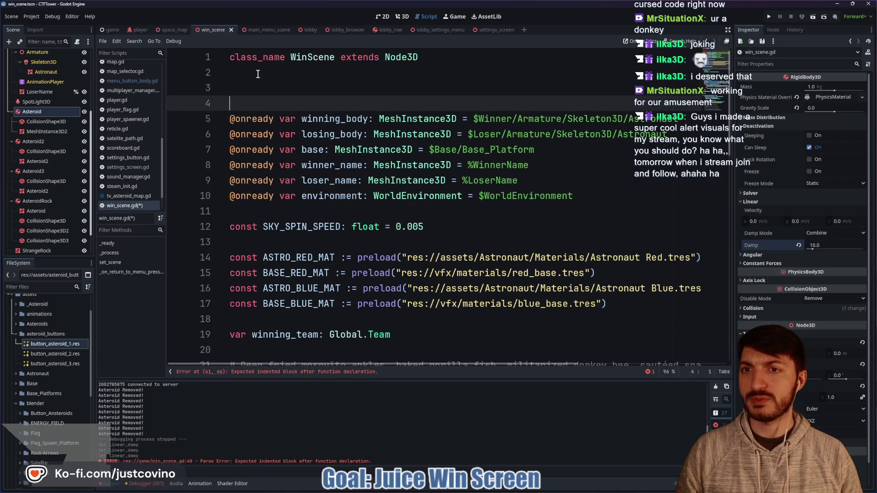
key(Up)
text(@exp)
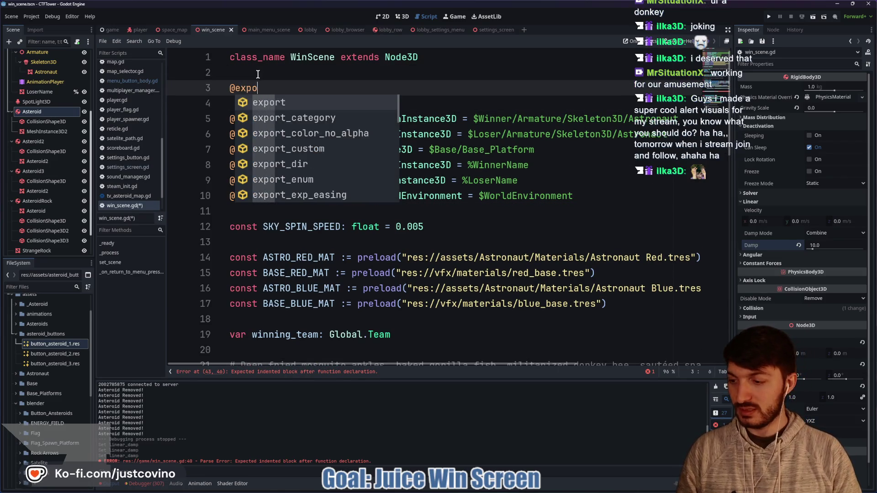
key(BackSpace)
text(x)
key(BackSpace)
text(port var)
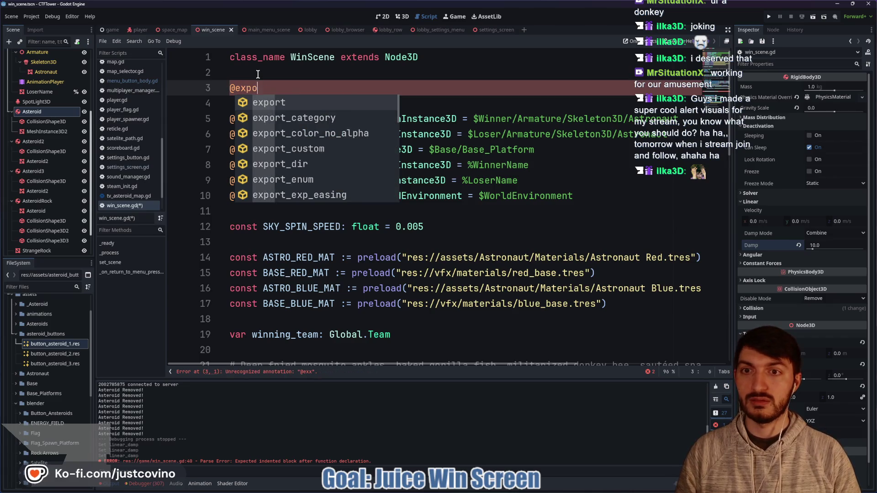
text( asteroids:)
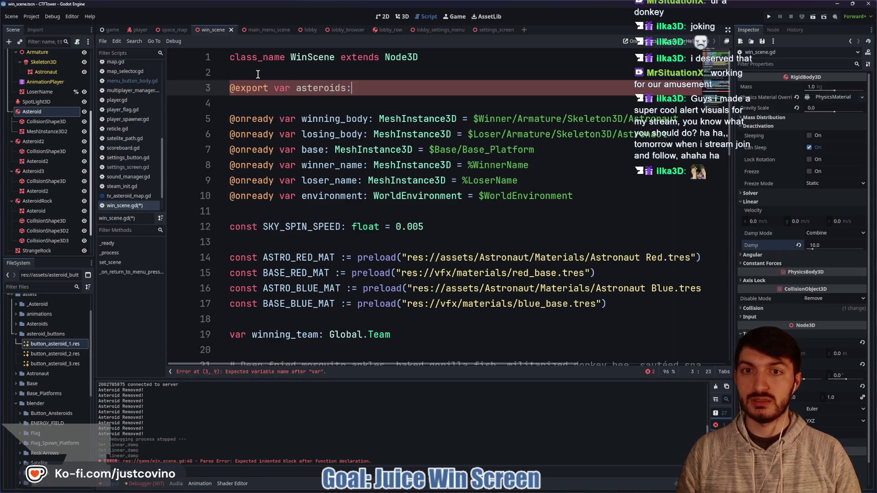
text( Array)
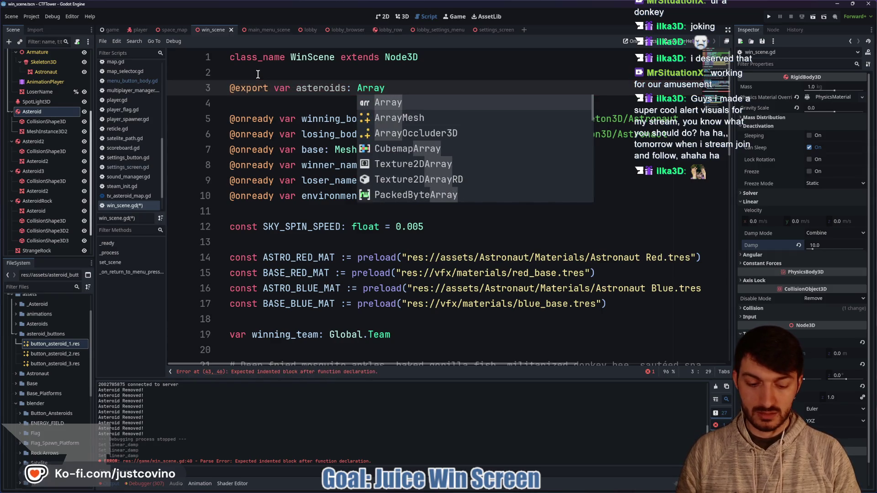
text([Rigi)
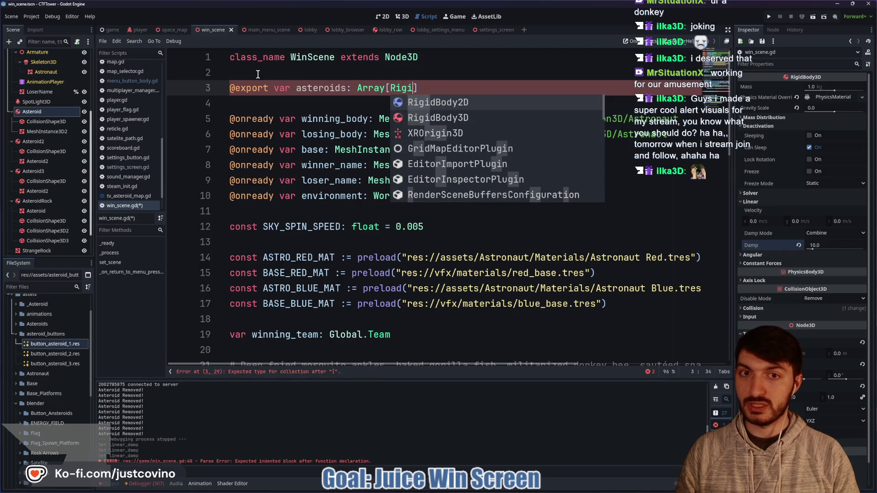
key(Down)
key(Return)
click(280, 106)
key(ctrl+s)
- Check the WinScene root's Inspector properties for the new asteroids export
scroll(47, 73, up, 5)
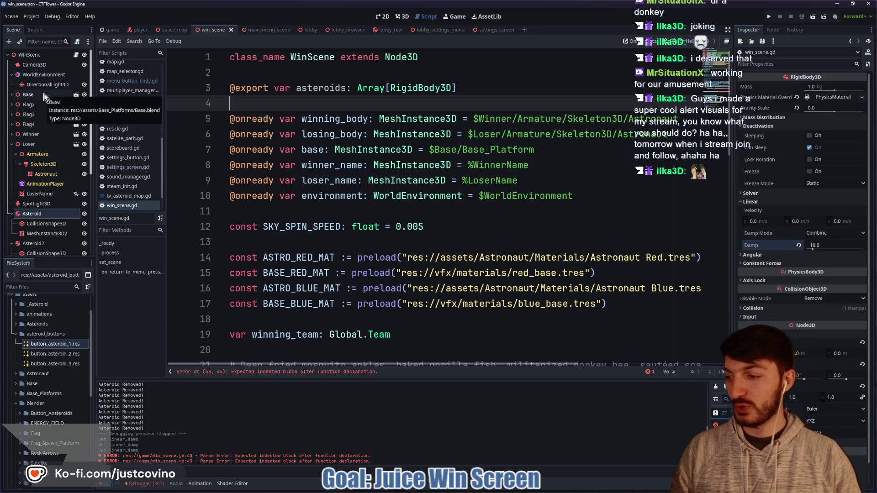
click(45, 54)
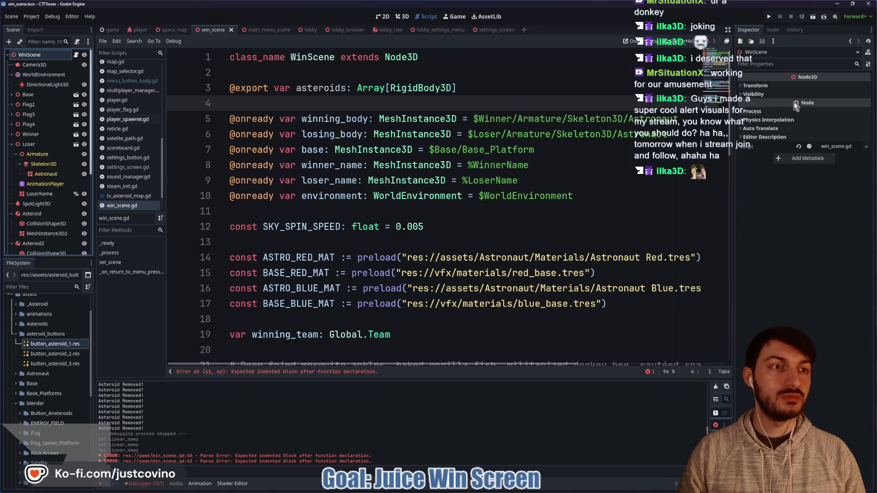
click(354, 106)
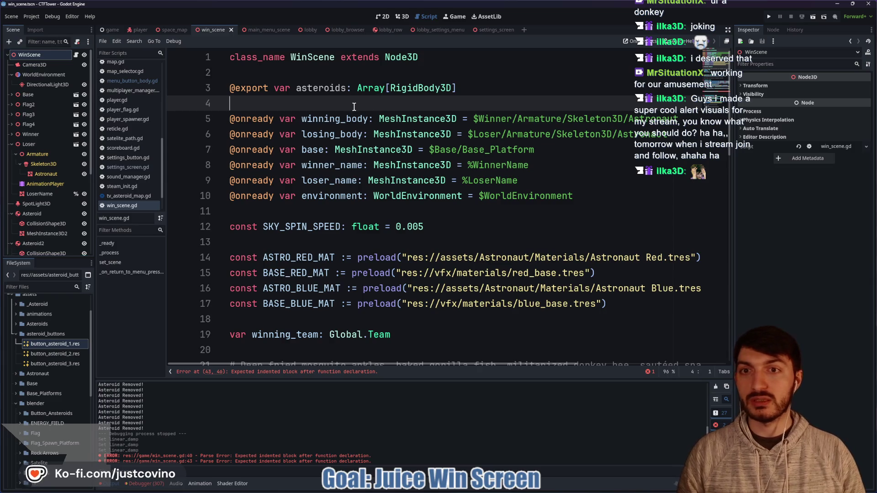
click(46, 55)
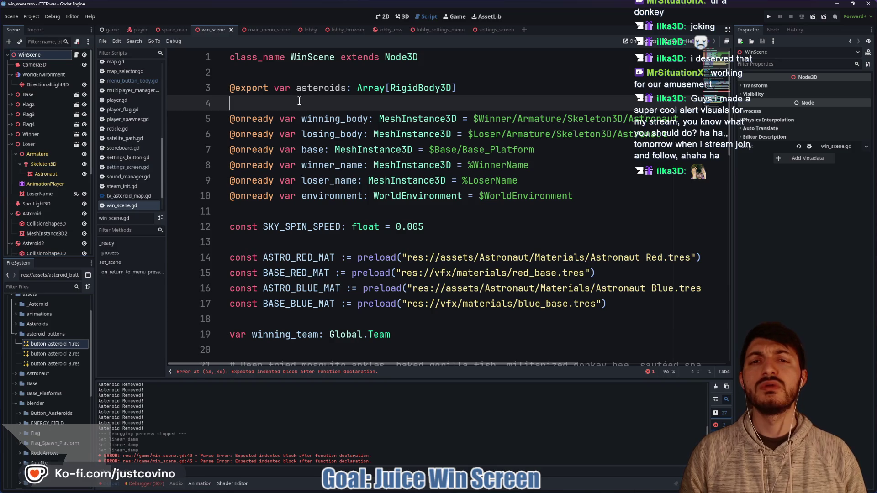
click(483, 86)
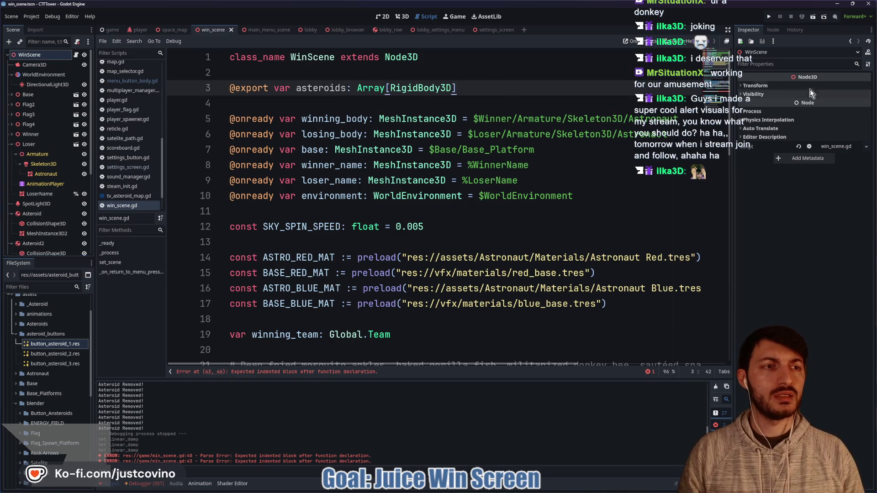
scroll(411, 205, down, 5)
scroll(411, 205, up, 2)
click(40, 56)
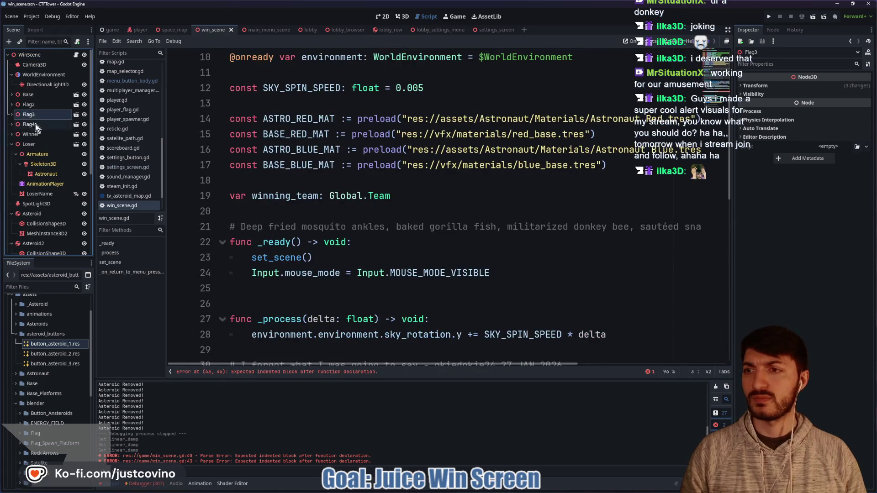
- Write 'for asteroid in asteroids:' calling asteroid.apply_impulse() inside the timeout function
scroll(420, 96, down, 9)
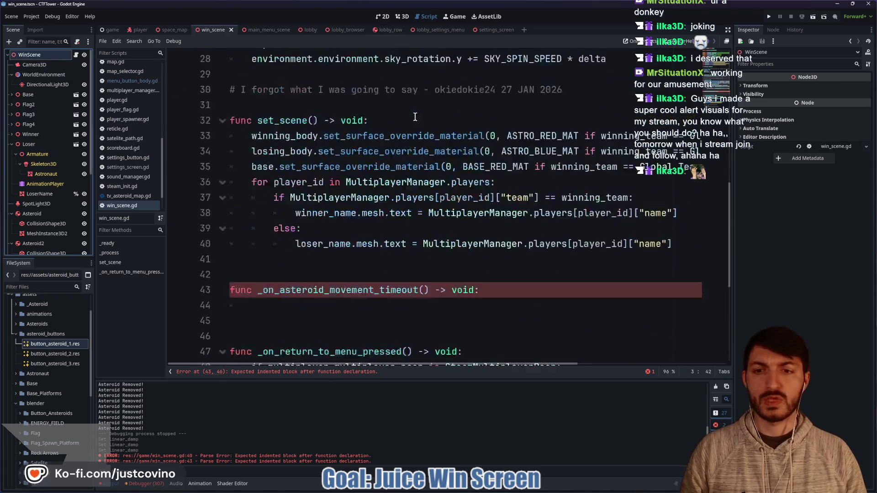
click(485, 145)
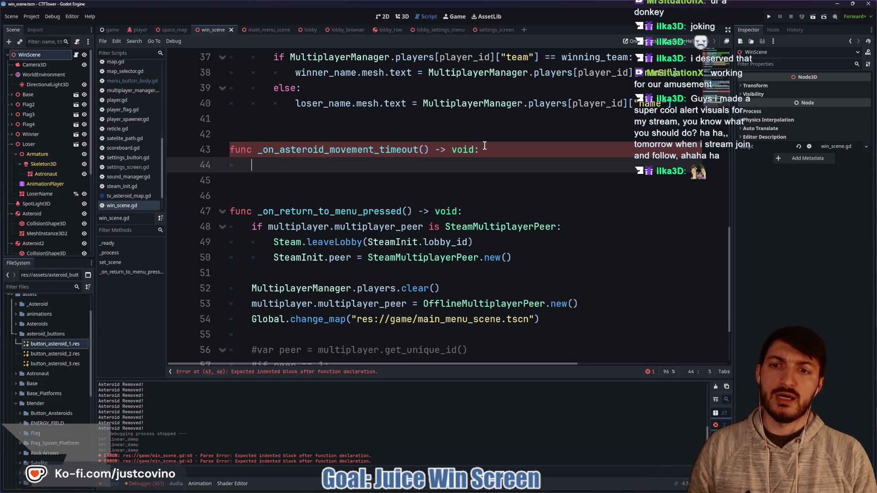
text(or asteroid in as)
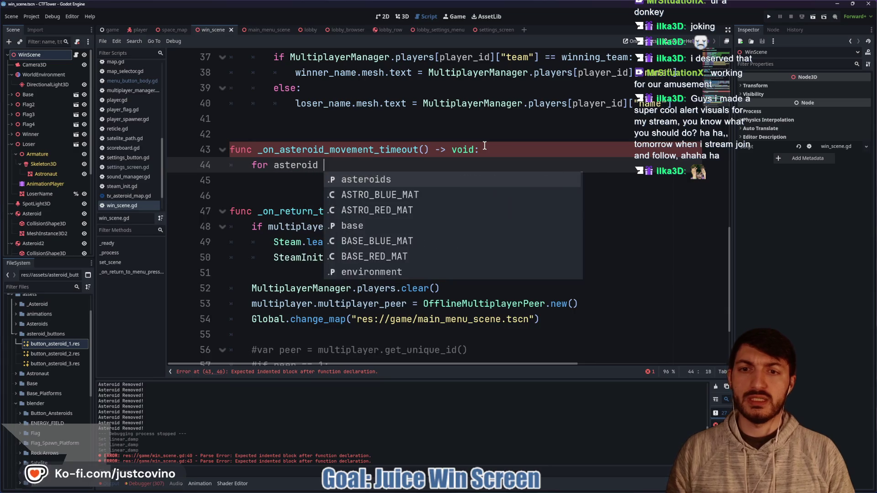
key(Return)
text(:)
key(Return)
text(as)
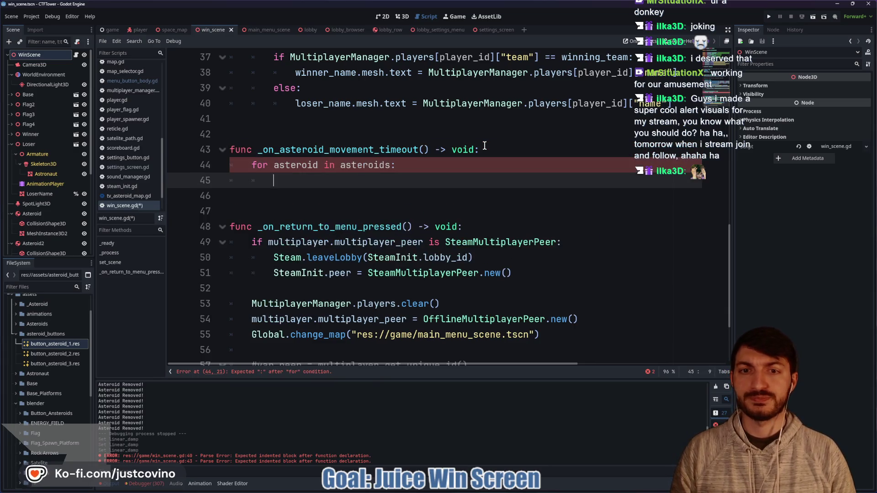
text(teroid.appl)
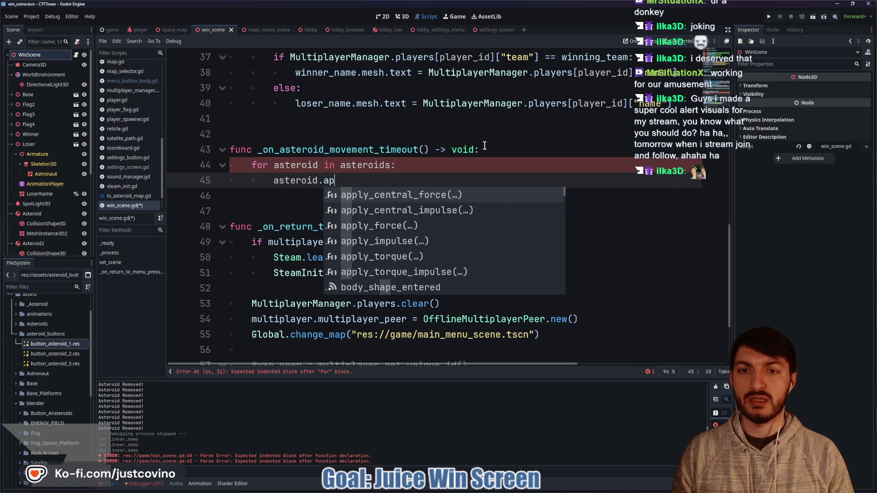
text(u_)
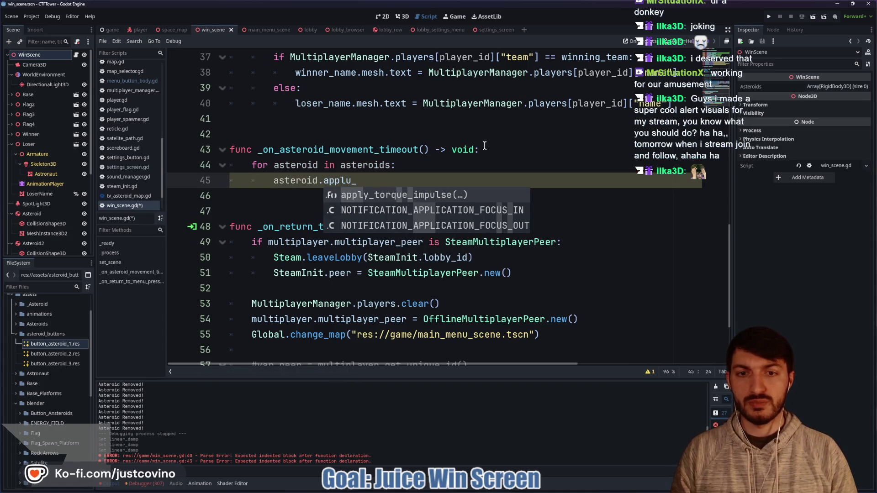
key(BackSpace)
key(BackSpace)
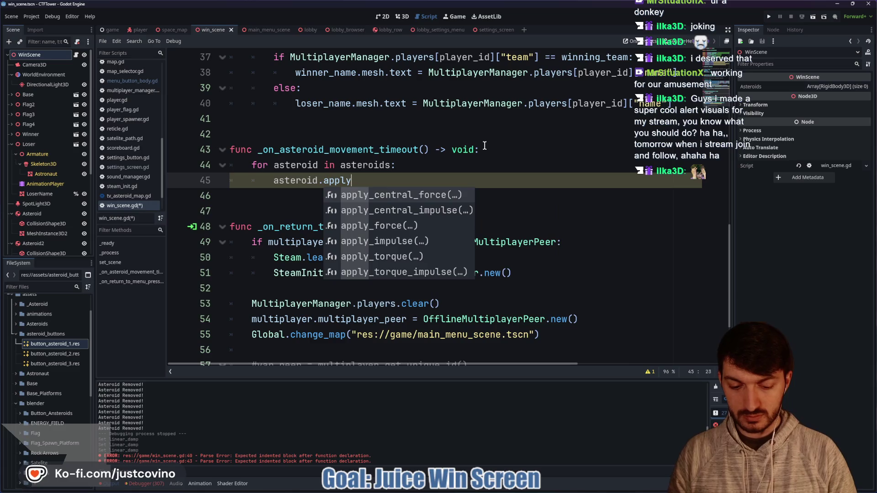
text(y_im)
key(Return)
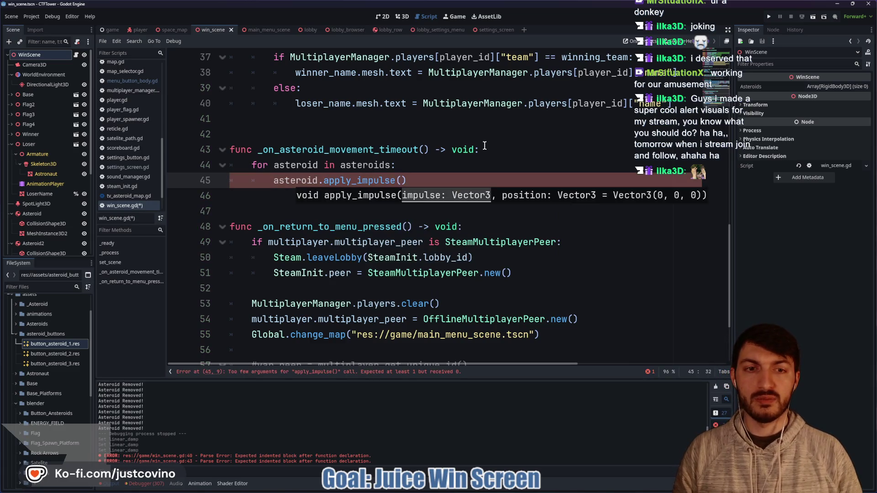
- Begin a 'var rand_pulse: Vector3 = Vector3(' line above the impulse call
click(410, 165)
key(Return)
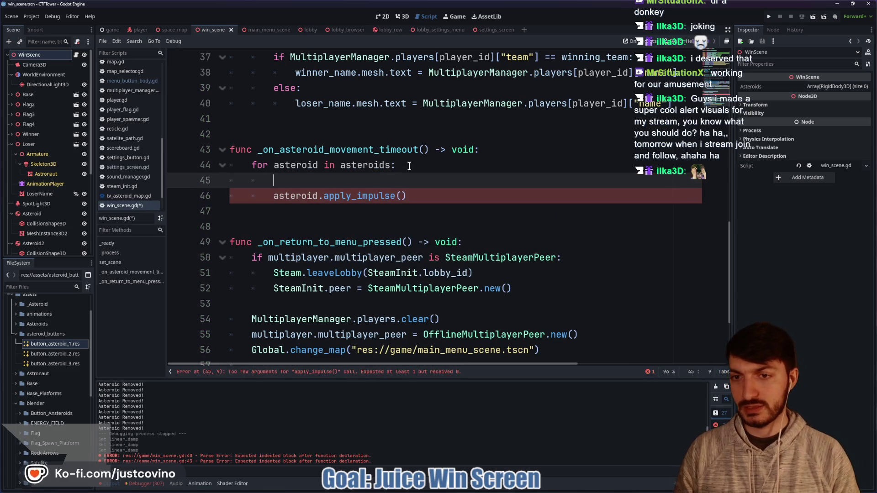
text(var rand)
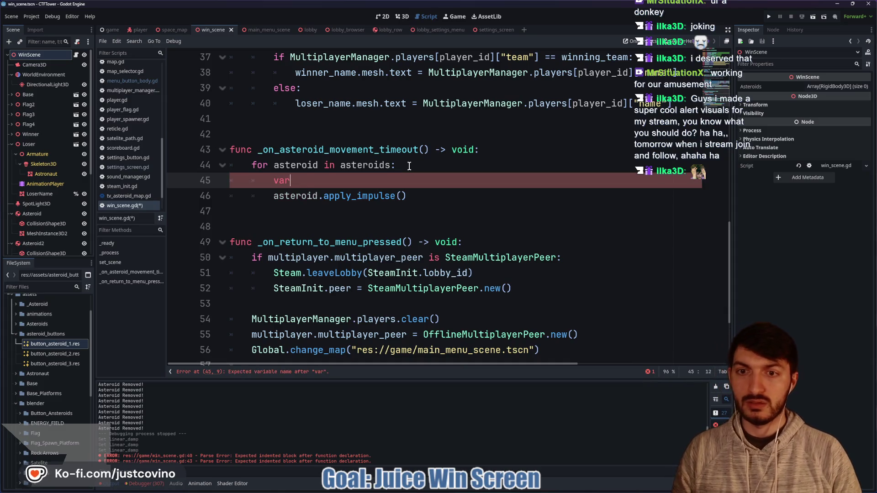
text(_pulse:)
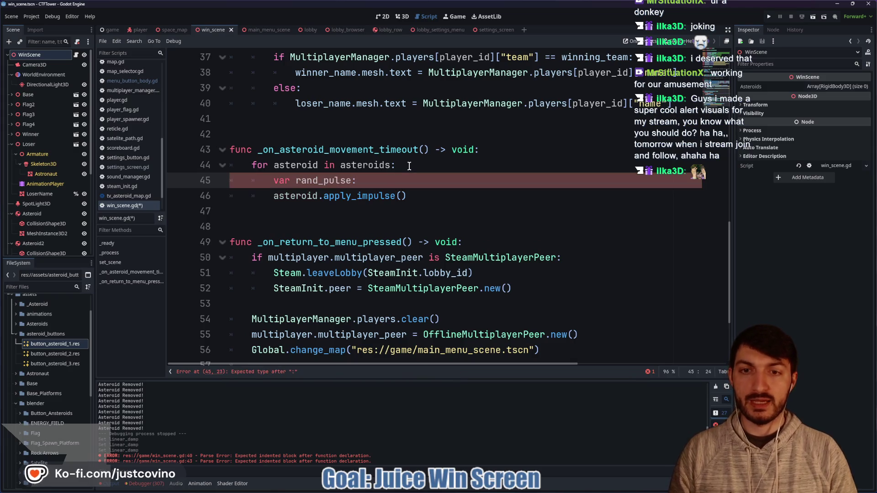
text( Vector3 = Vect)
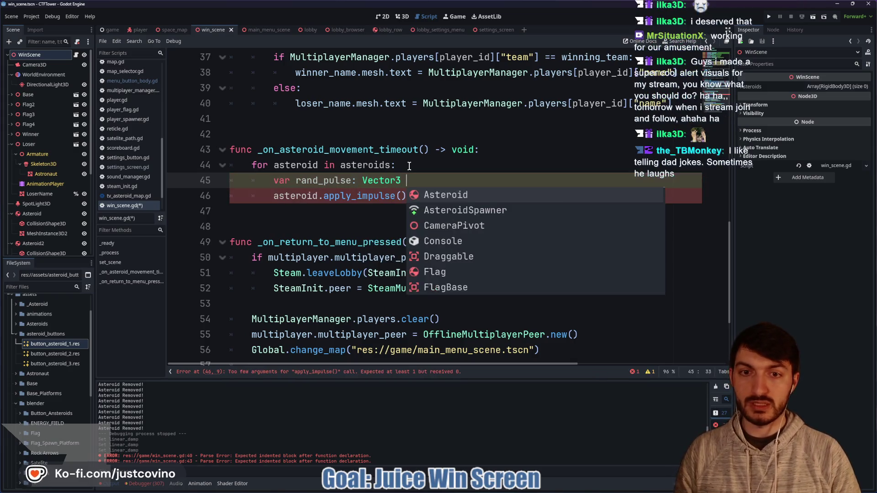
text(or3()
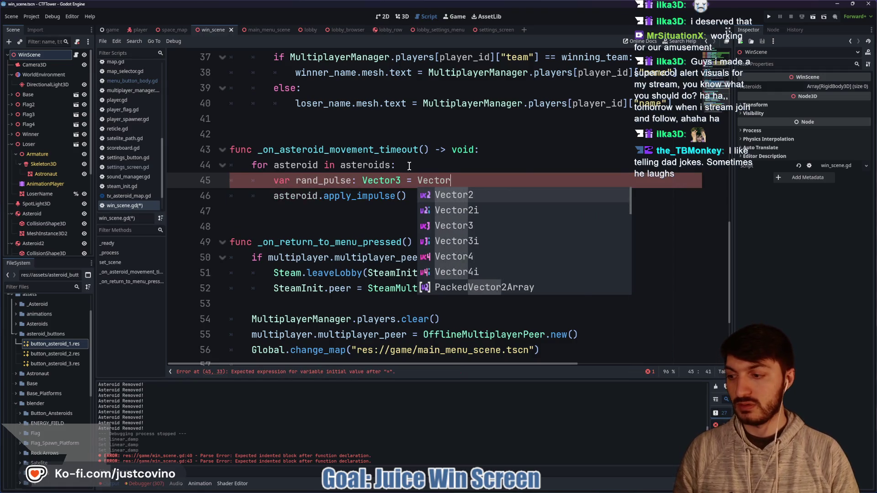
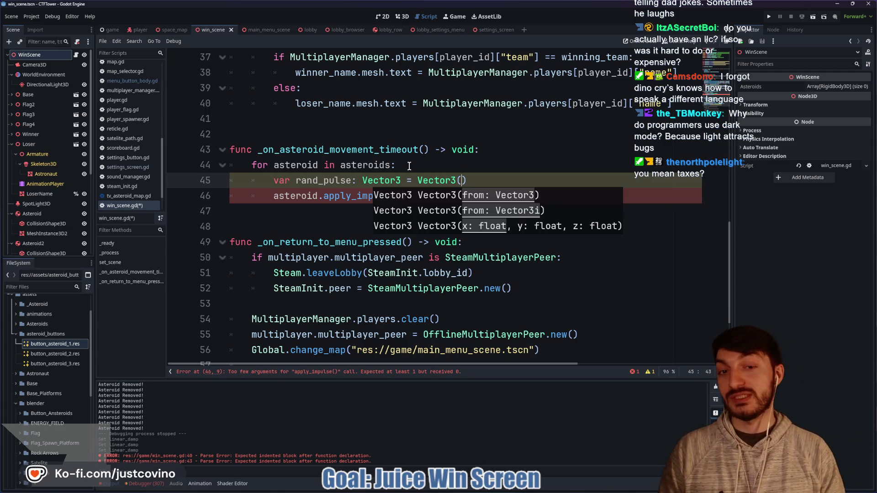
- Build rand_pulse as Vector3(randf(), randf(), randf()) in the asteroid timeout handler and save
text(rand)
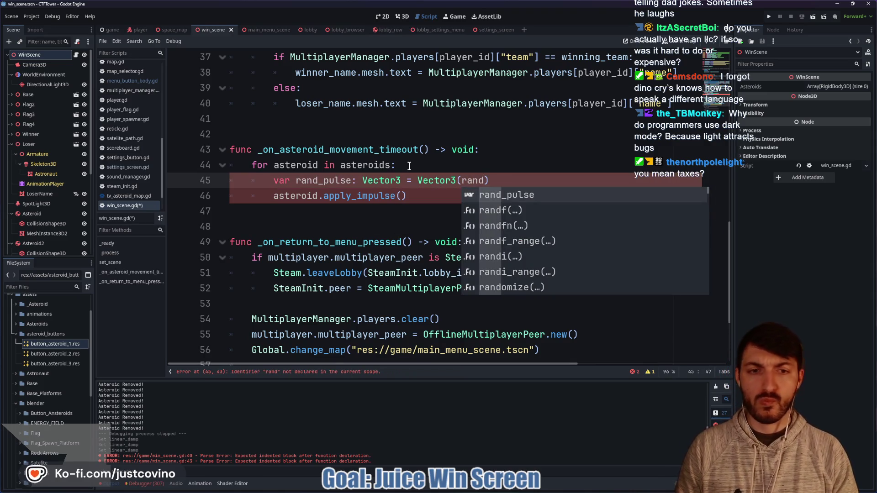
text(f)
key(Return)
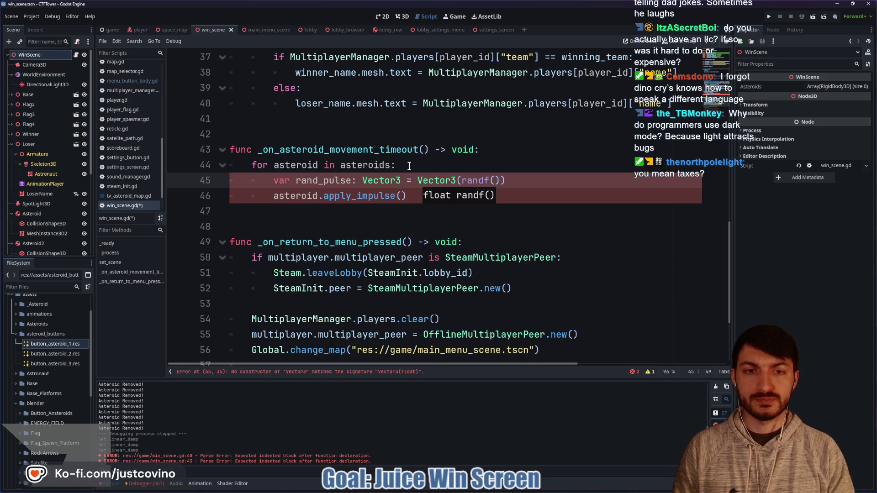
text(randf)
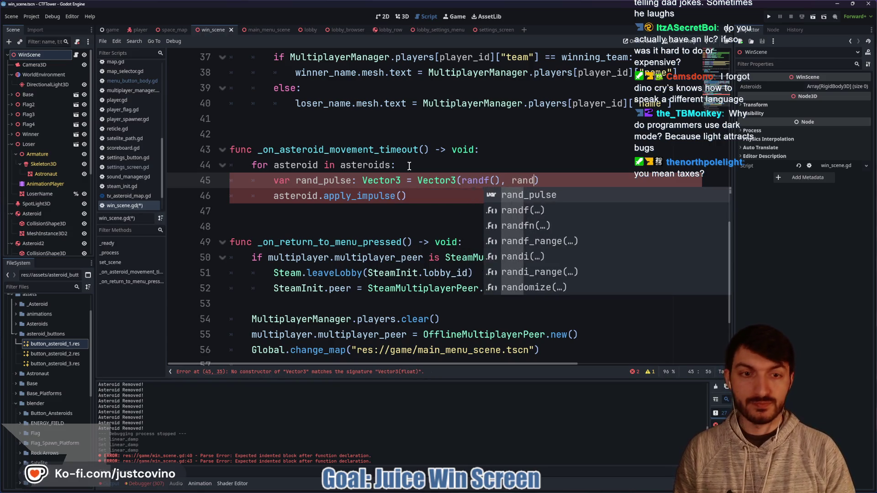
key(Return)
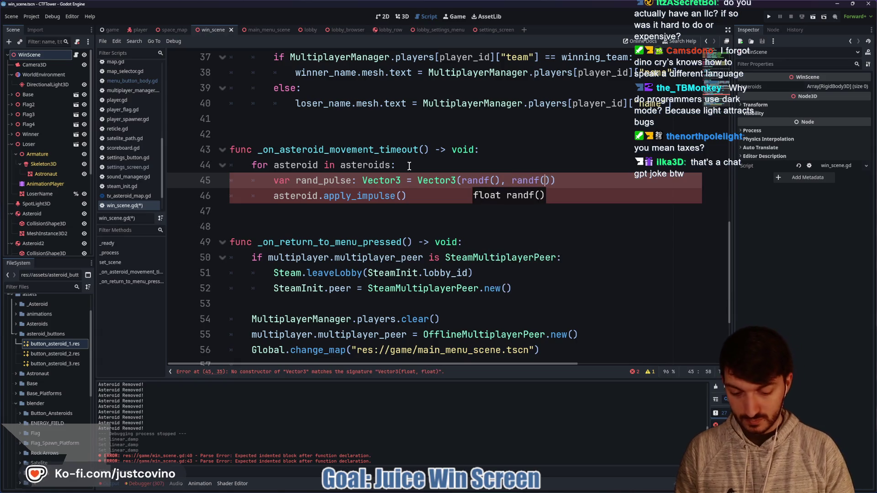
text(ndf)
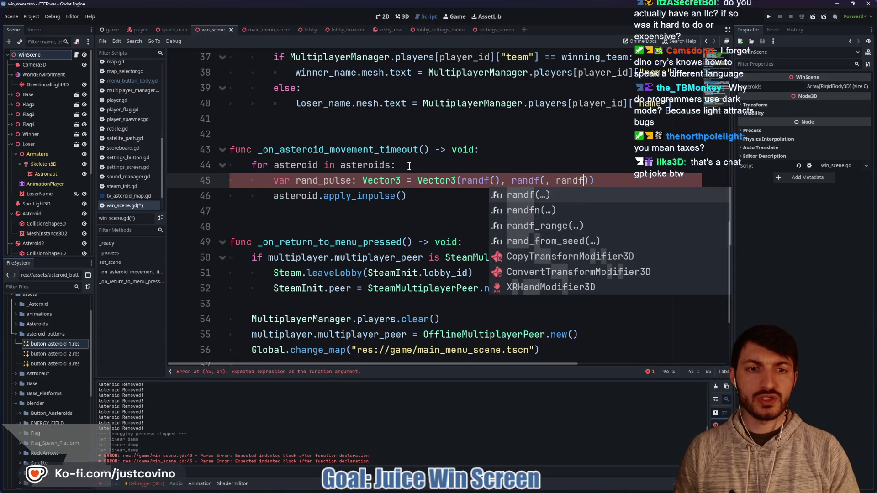
key(Return)
click(455, 201)
key(ctrl+s)
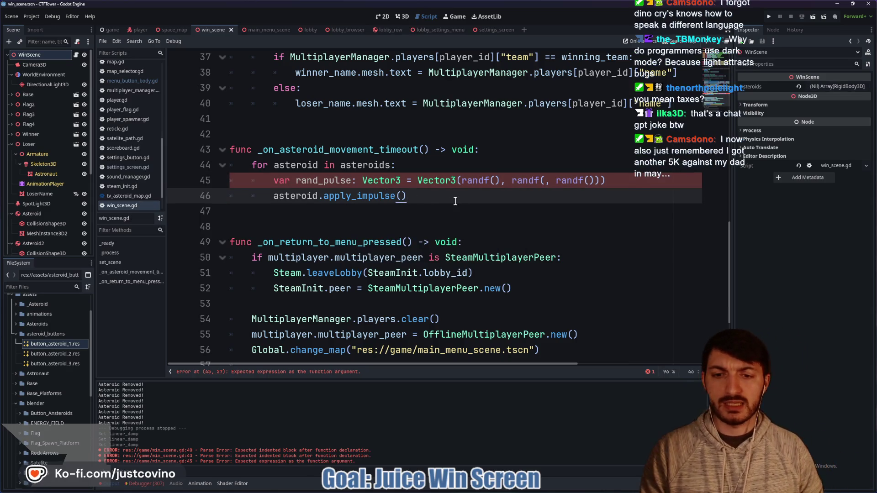
- Remove the extra closing parenthesis and pass rand_pulse to apply_impulse(), then save
click(546, 185)
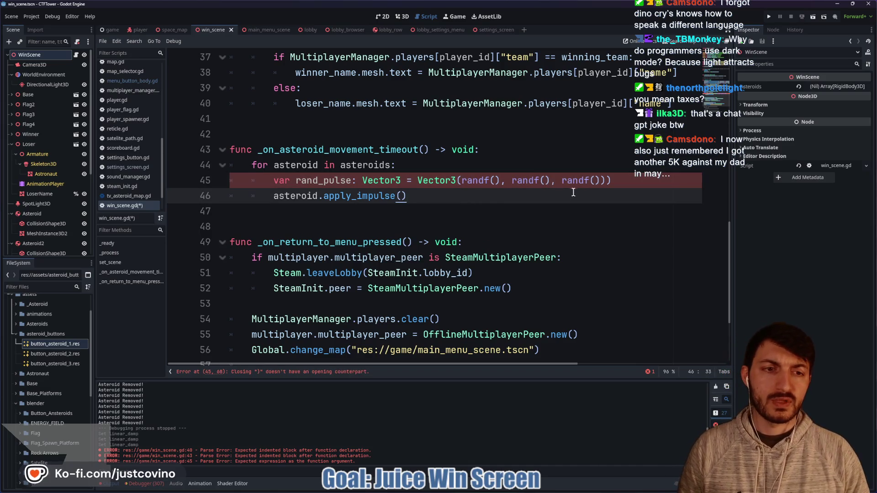
click(602, 182)
key(BackSpace)
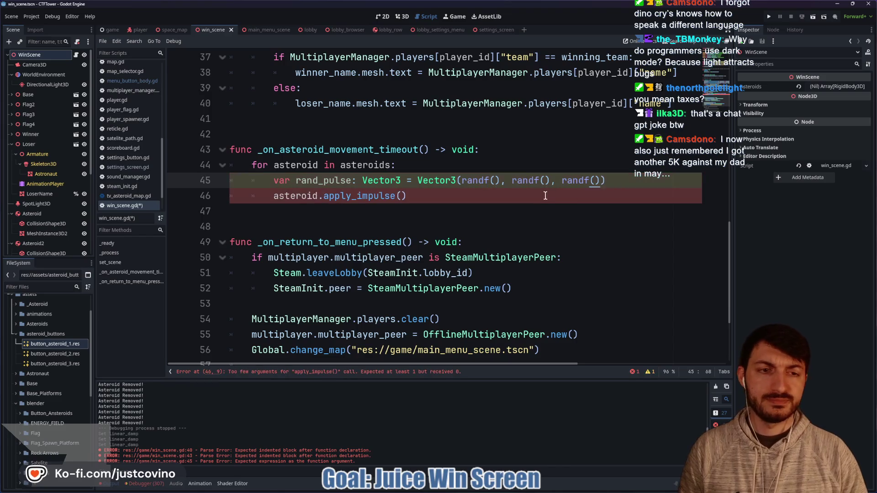
click(546, 194)
text(rand)
key(Return)
key(ctrl+s)
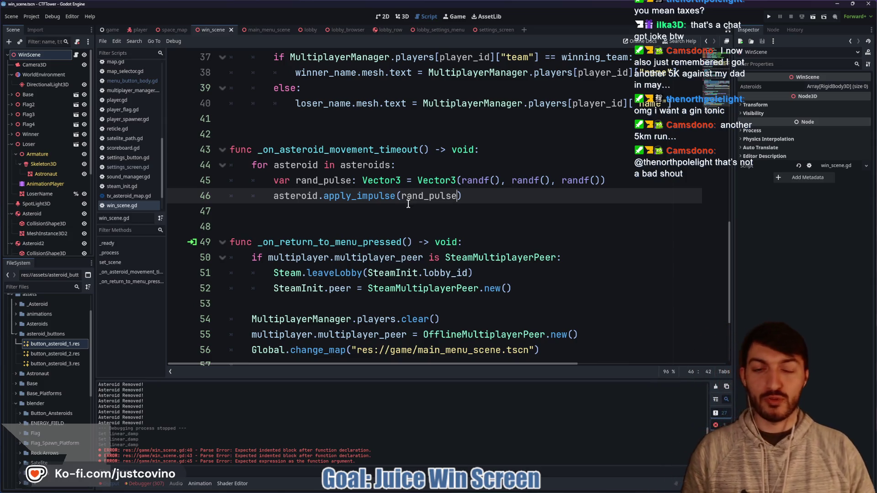
- Look up the apply_impulse documentation
click(381, 219)
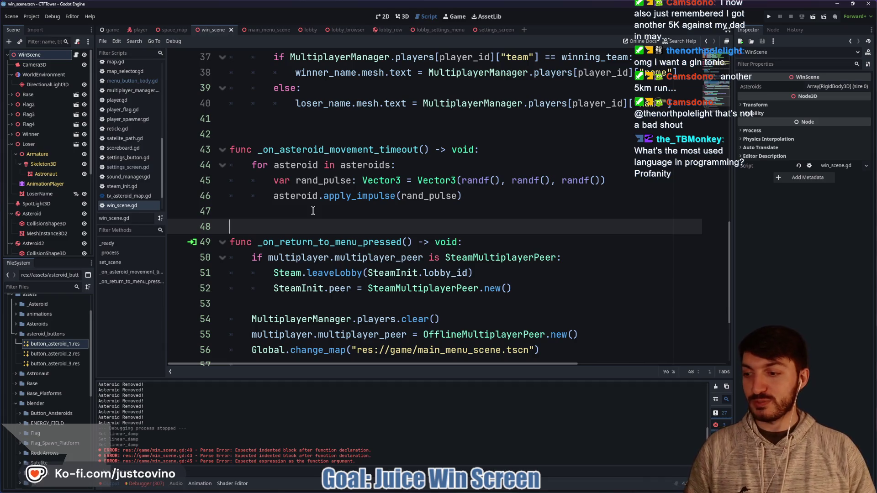
click(349, 198)
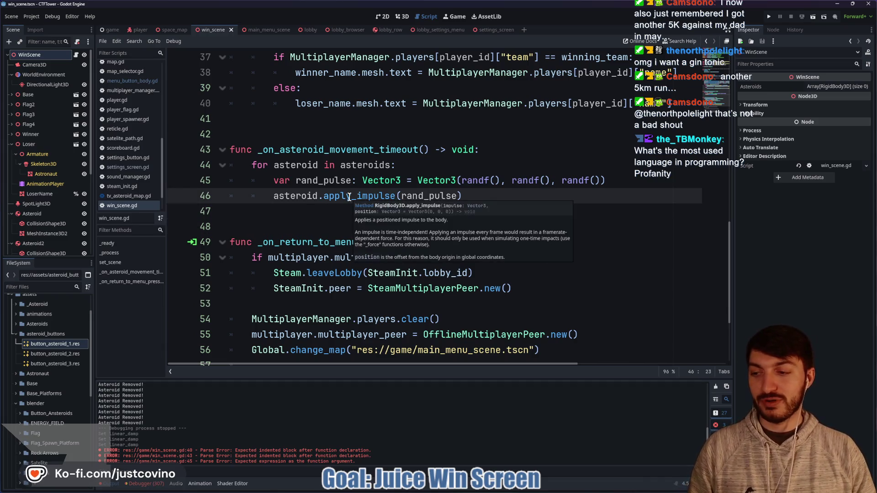
click(341, 212)
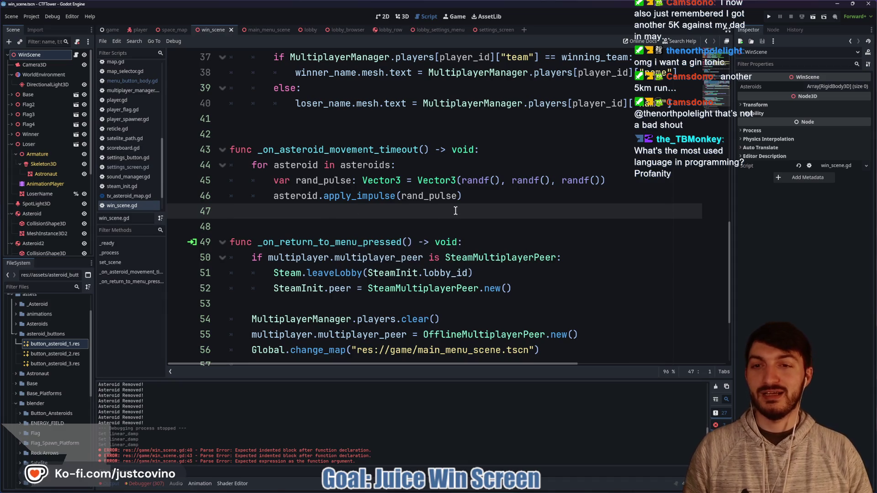
scroll(387, 205, up, 9)
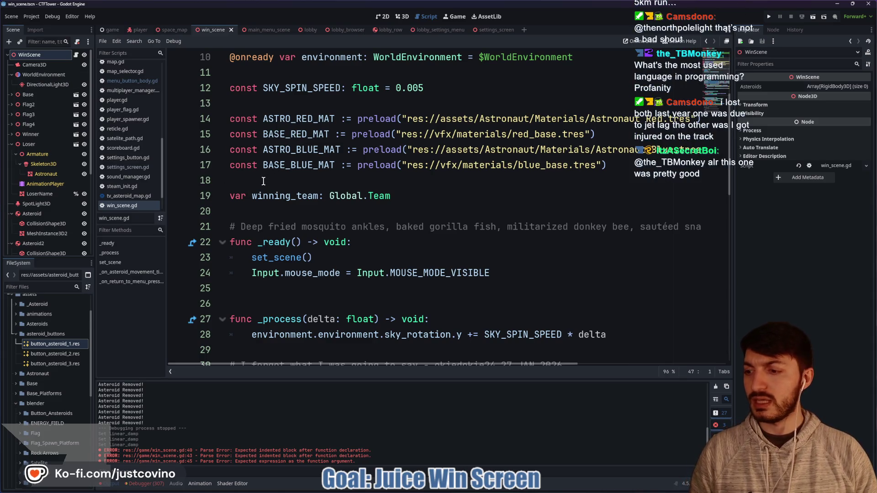
- Add a Timer node to the win scene and give it a new name
key(Return)
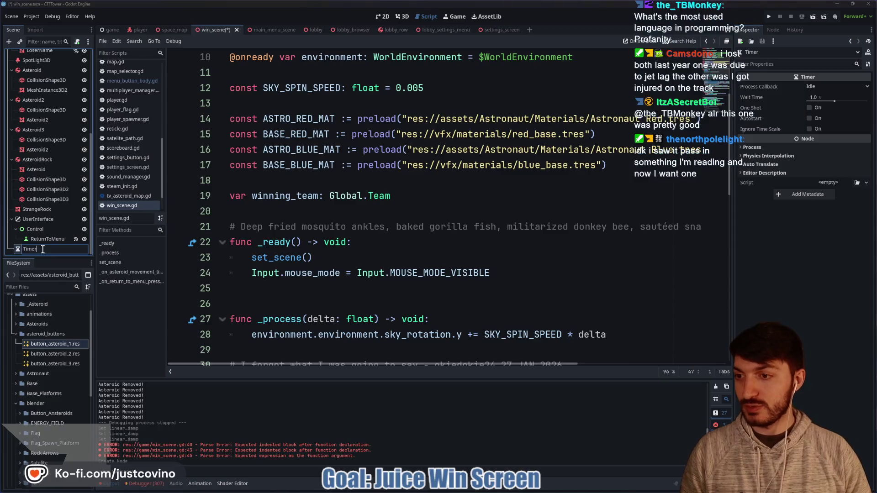
text(A)
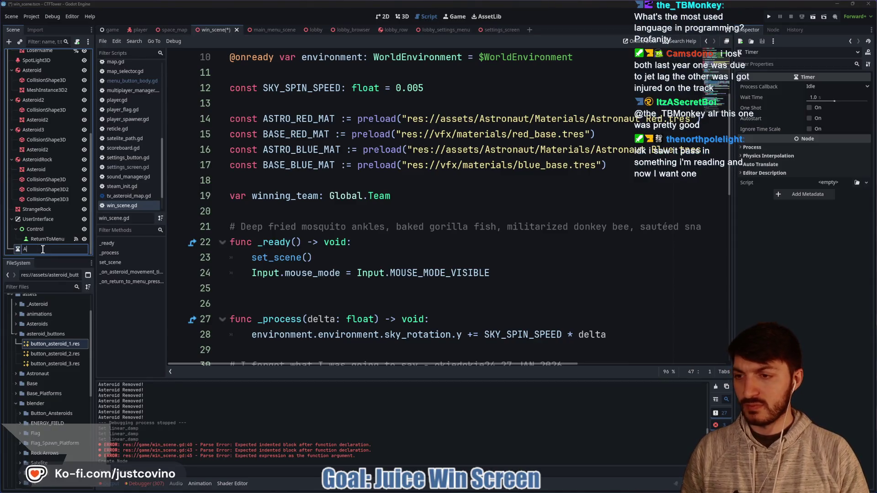
key(BackSpace)
key(BackSpace)
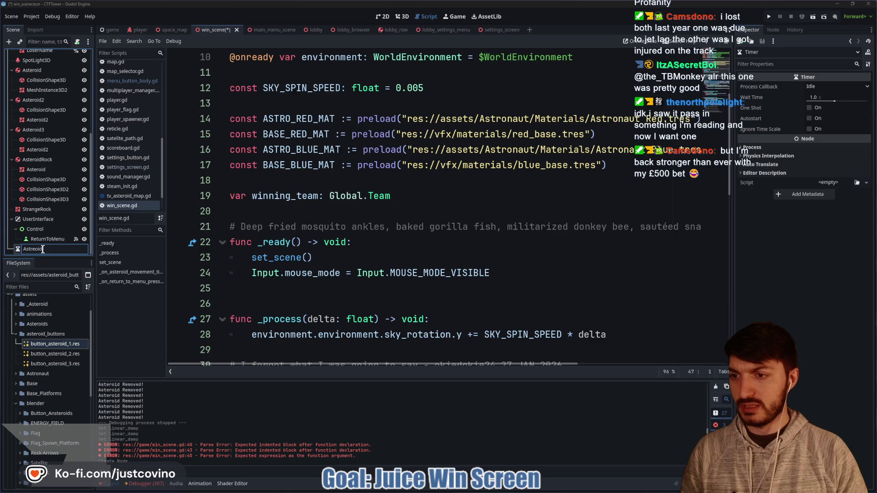
key(Return)
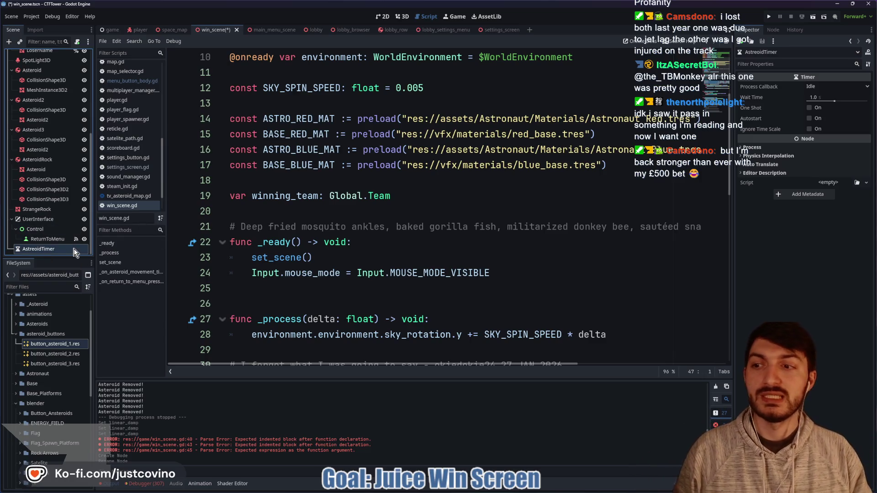
- Enable Autostart on the timer, set its Wait Time to 5.0 seconds, and save
click(809, 119)
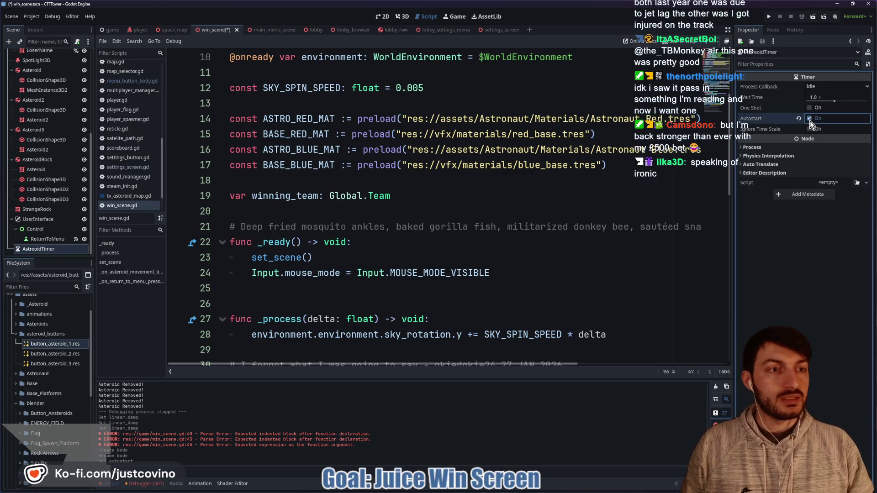
click(415, 226)
key(ctrl+s)
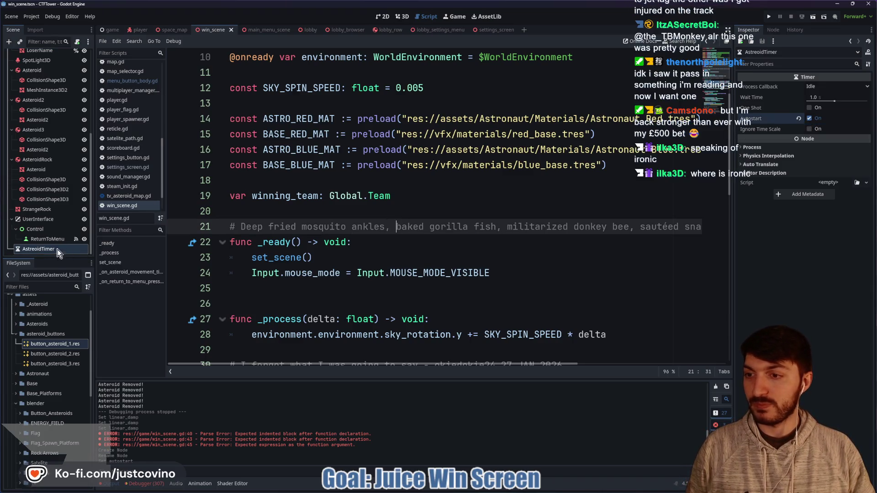
click(821, 98)
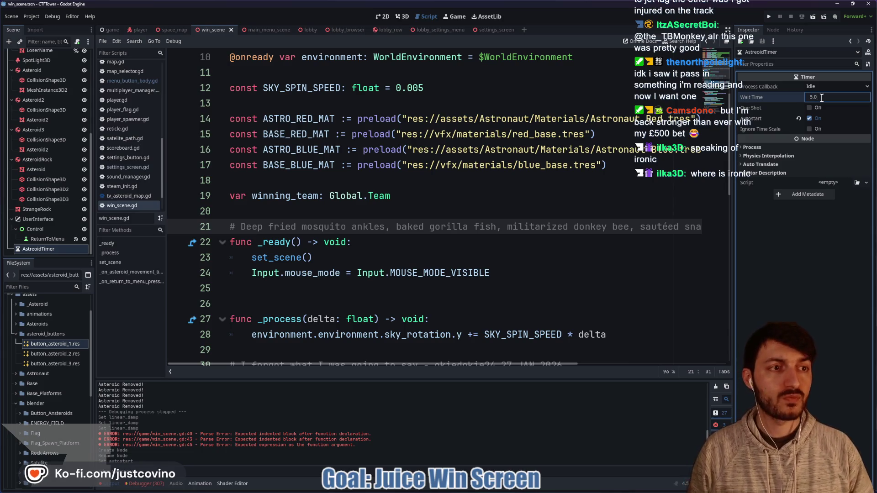
click(396, 242)
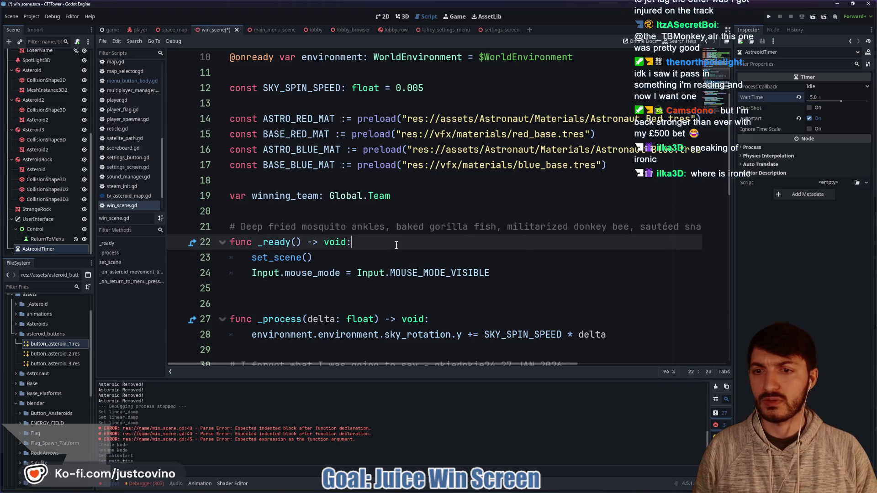
right_click(56, 249)
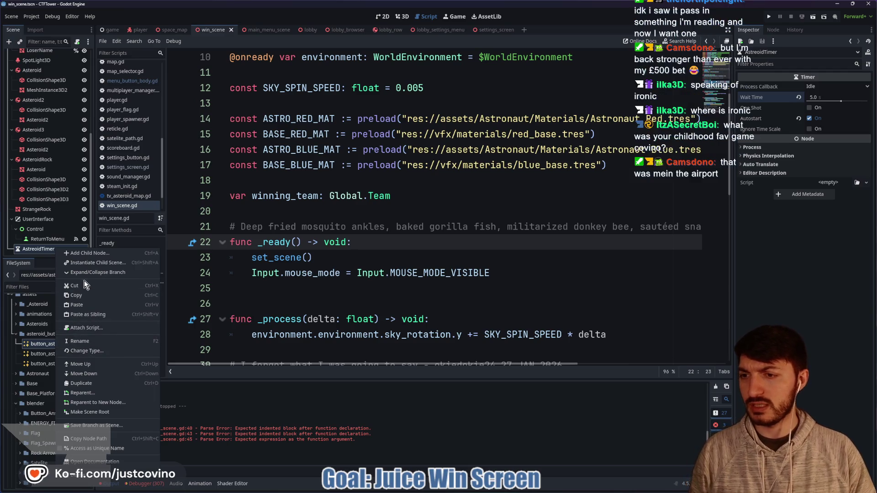
click(87, 448)
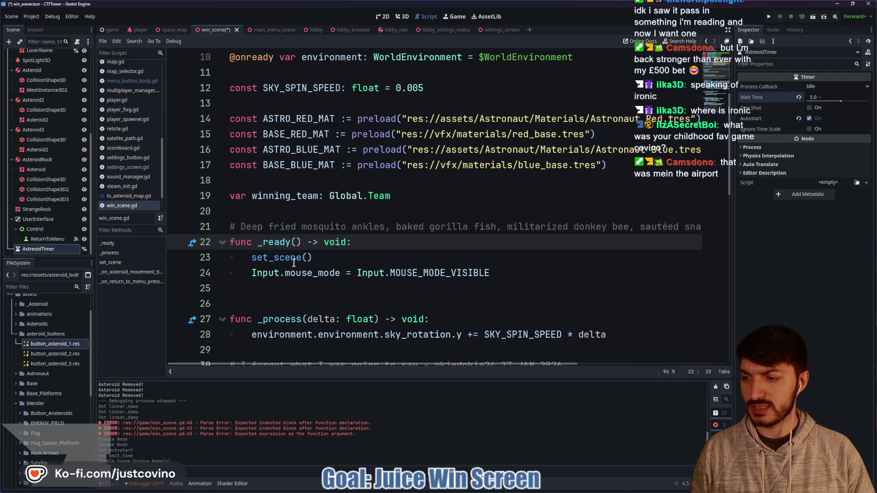
scroll(294, 270, up, 3)
click(309, 211)
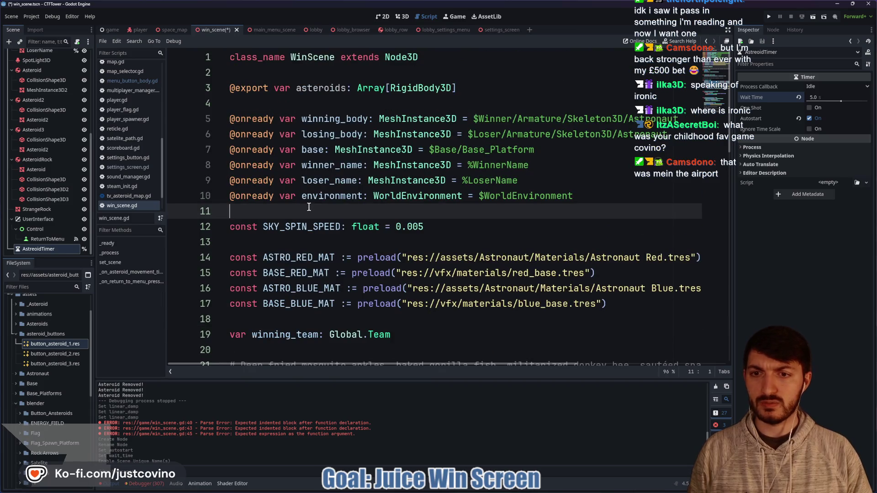
key(Return)
key(Up)
text(@onred)
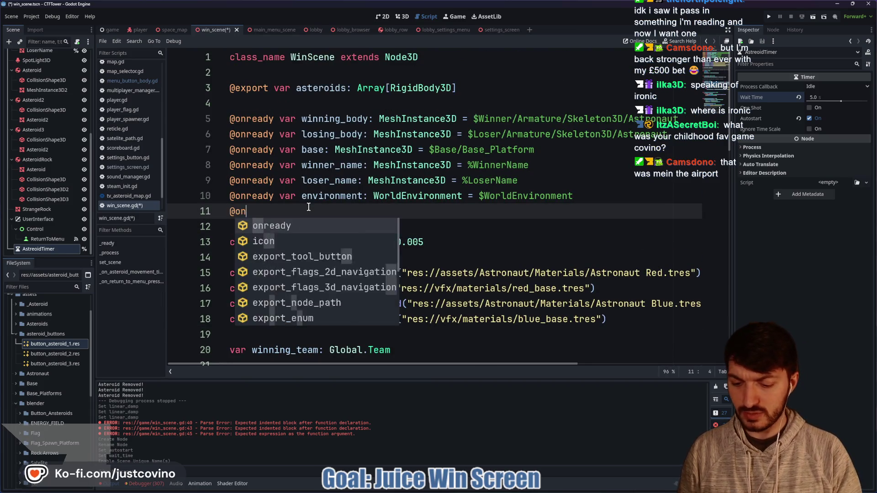
text(ay)
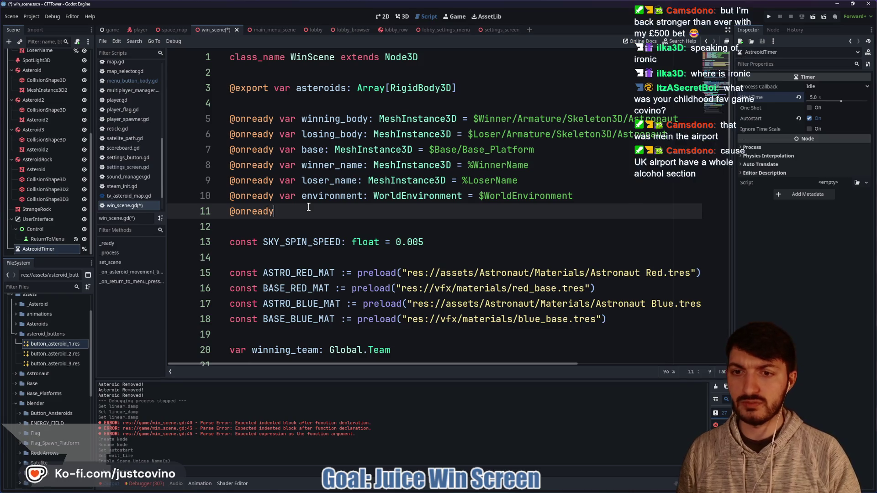
key(BackSpace)
key(BackSpace)
text(var )
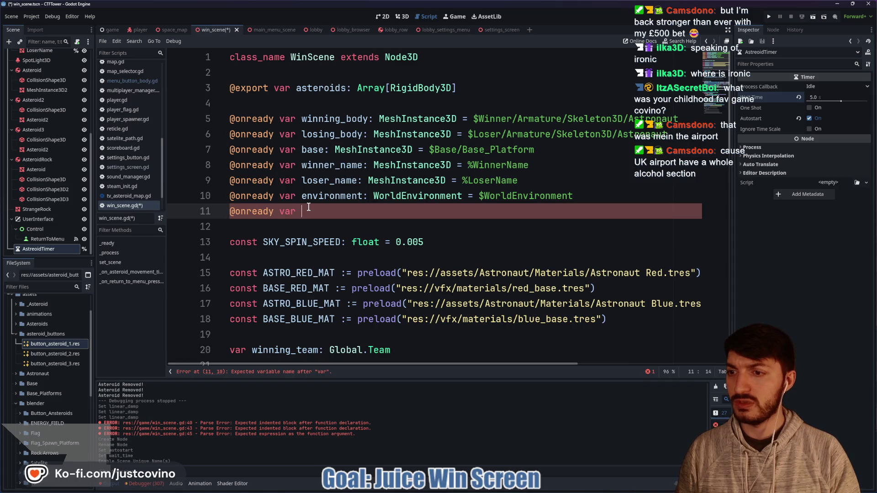
text(asteroid)
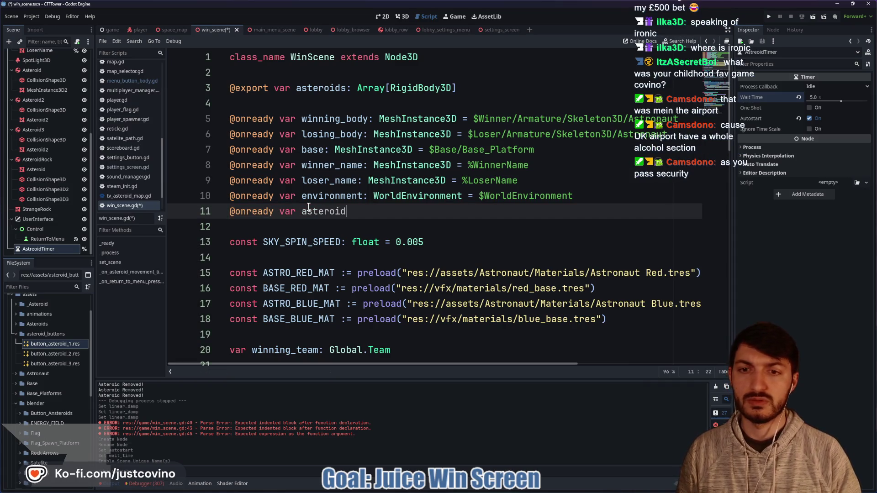
- Rename the Timer node to AsteroidTimer and bring up the project to-do board
right_click(47, 250)
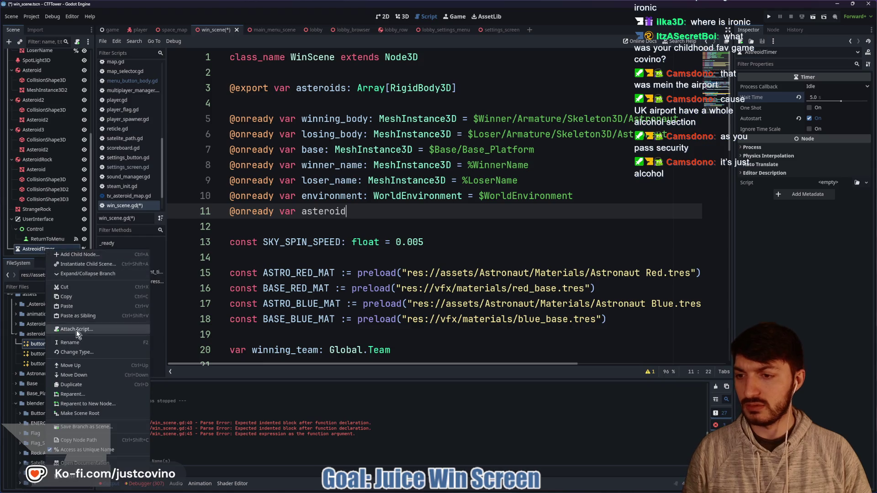
key(Escape)
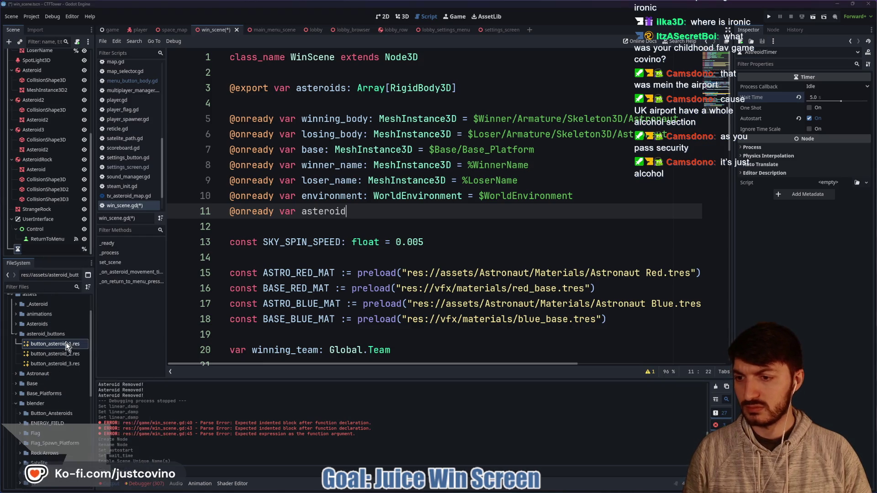
text(ASteroid)
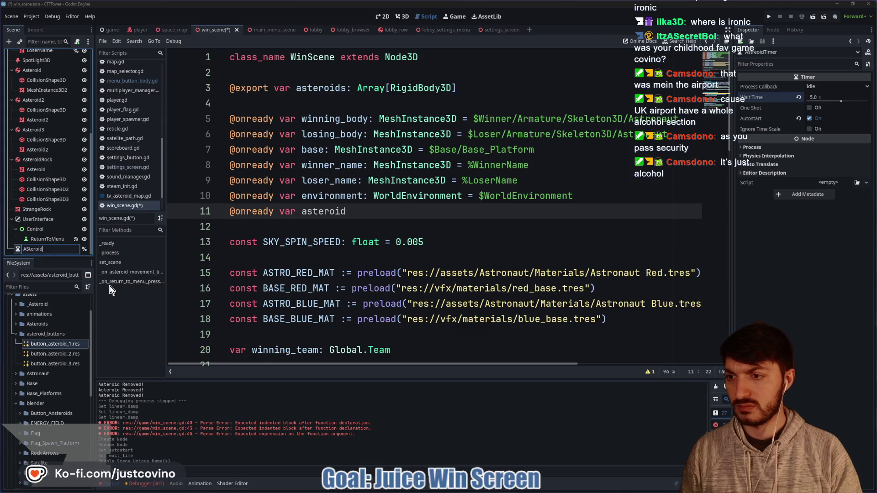
key(BackSpace)
key(BackSpace)
key(BackSpace)
text(steroidTi)
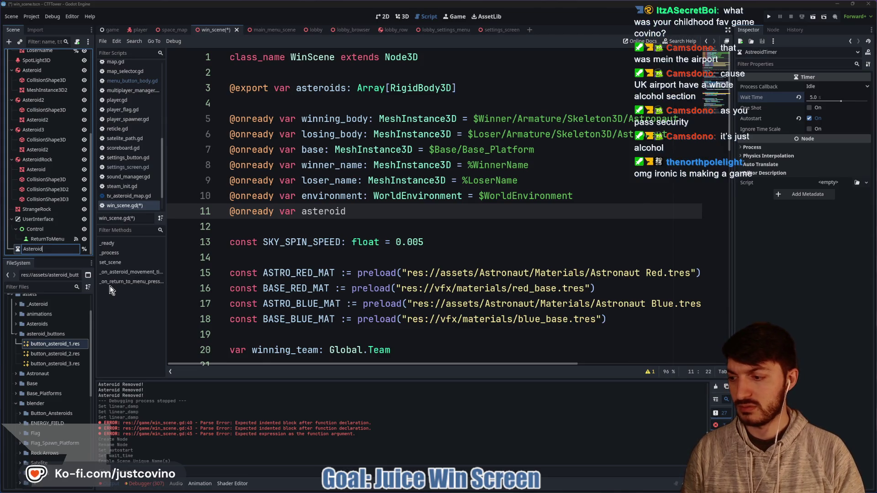
text(mer)
key(Return)
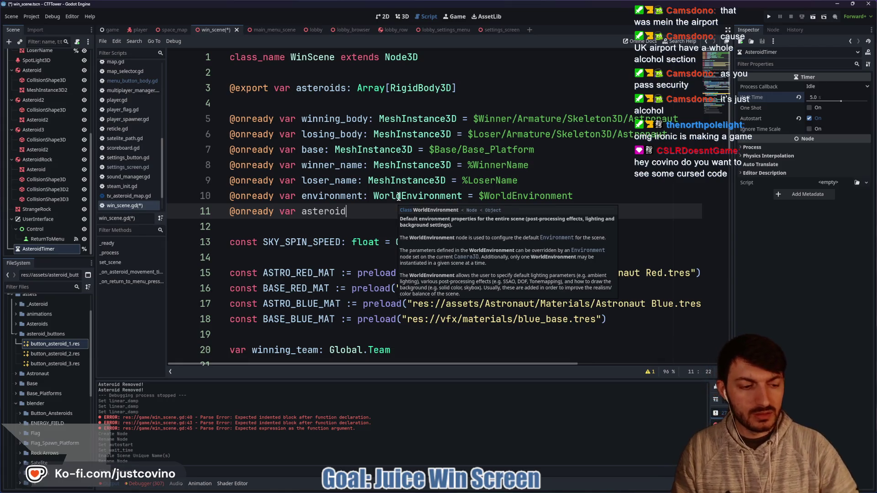
click(485, 490)
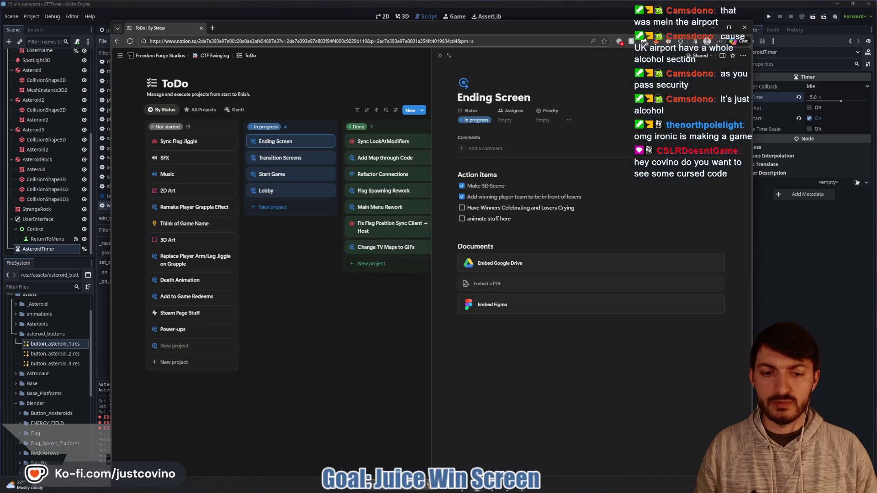
click(496, 490)
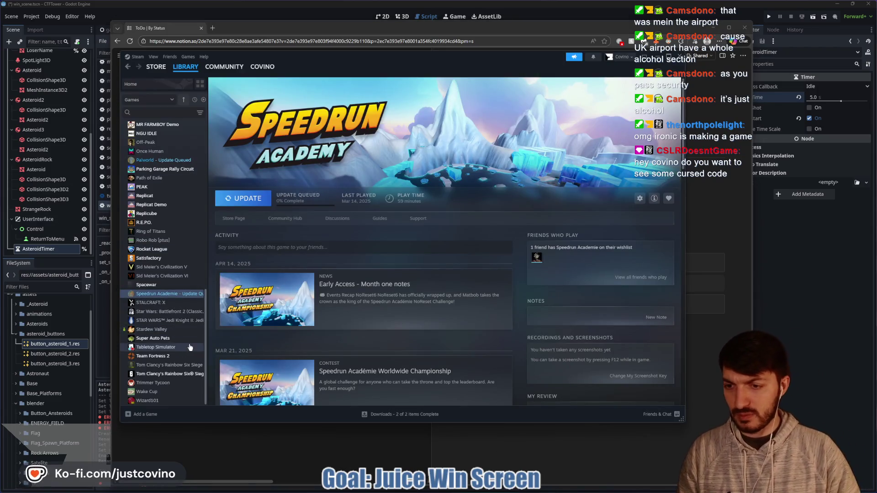
scroll(165, 287, up, 5)
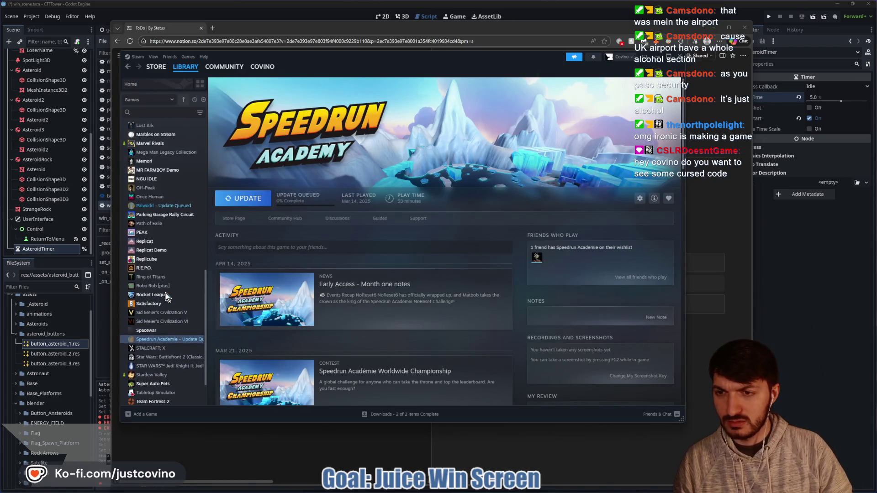
scroll(166, 291, up, 4)
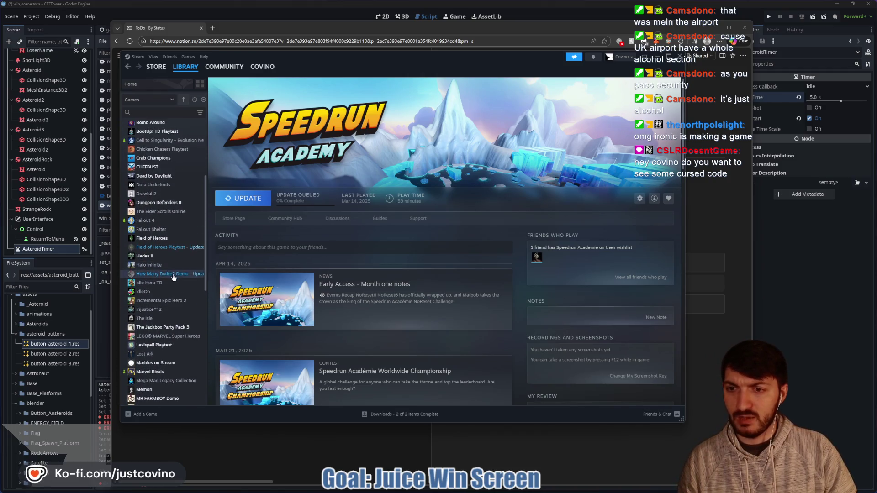
click(171, 274)
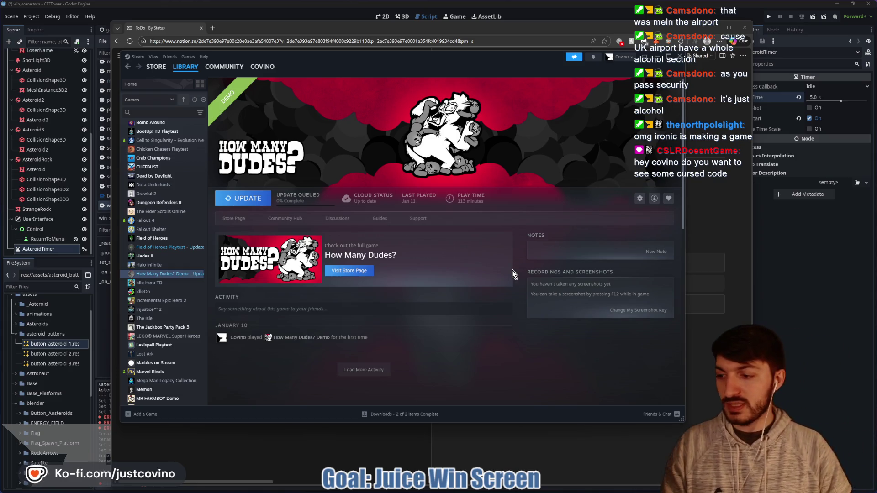
click(804, 273)
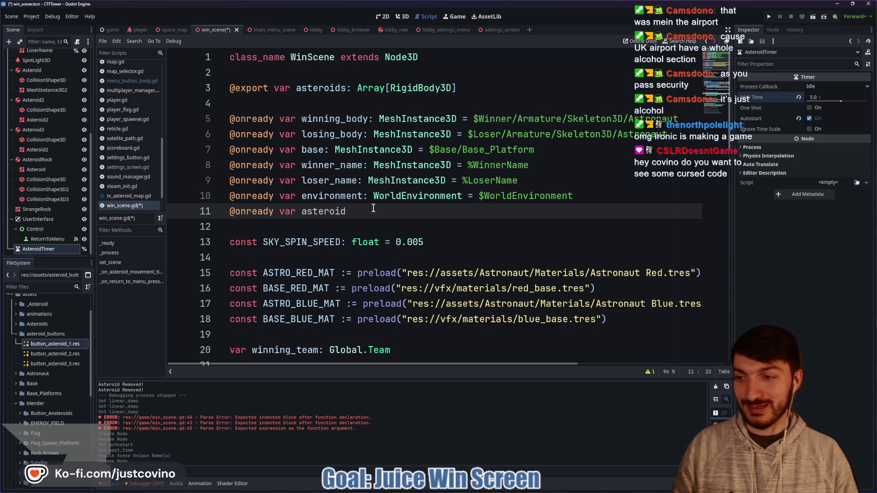
- Complete line 11 as asteroid_timer: Timer = %AsteroidTimer and save the script
text(_timer: Tim)
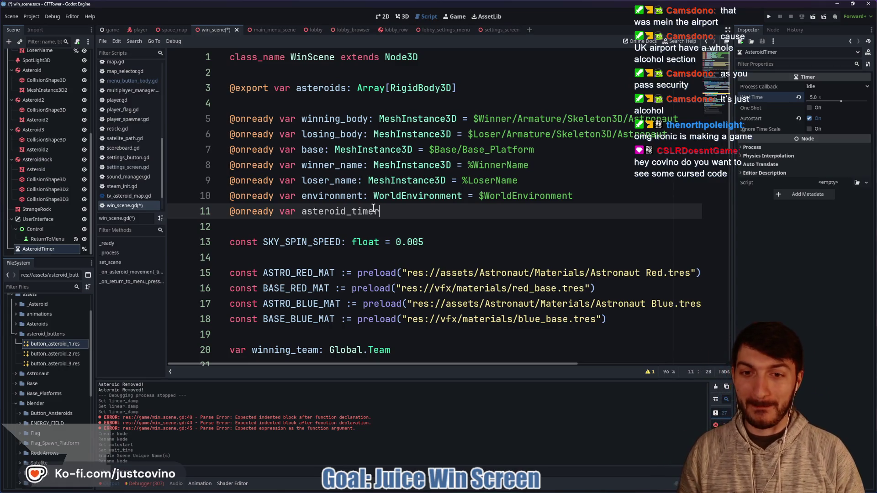
text(er = %)
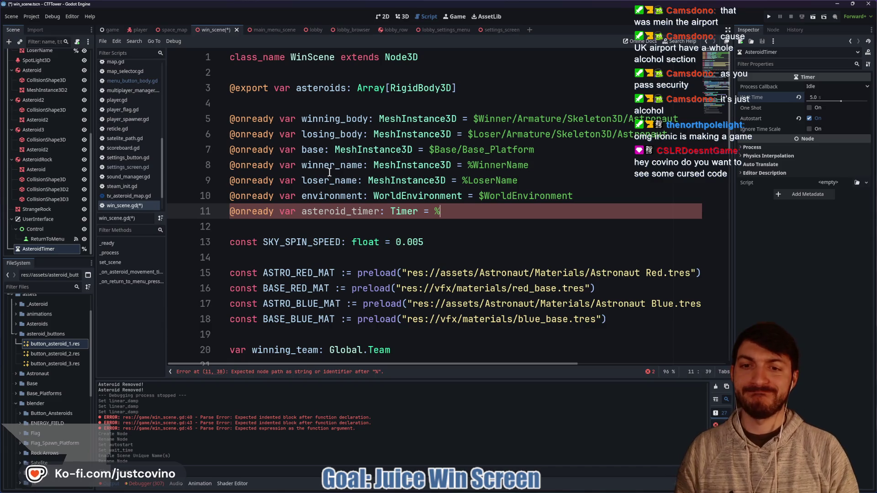
text(Aste)
key(Return)
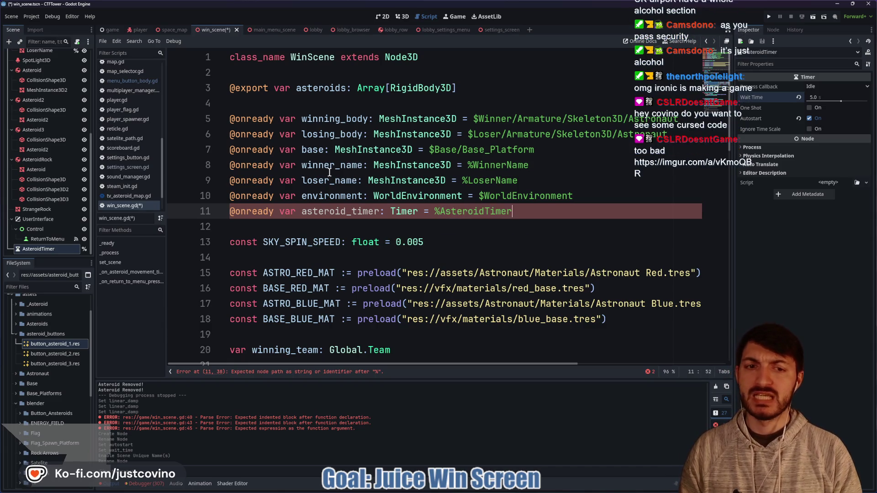
key(ctrl+s)
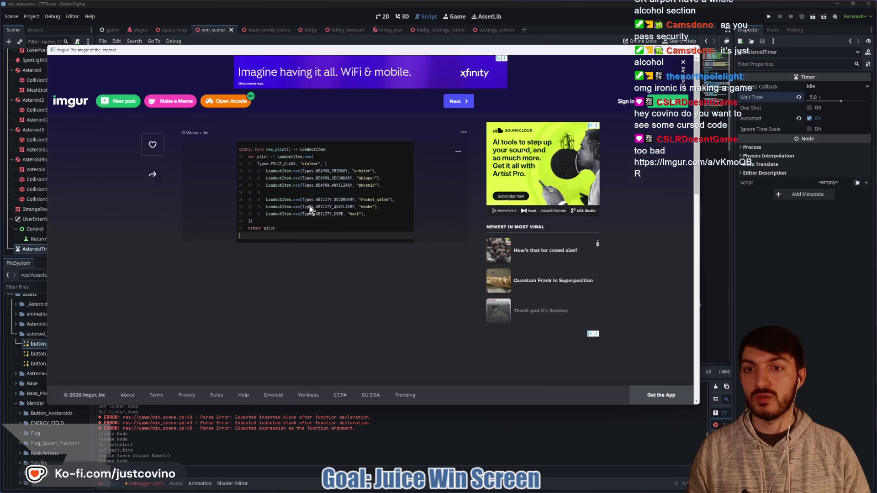
- Enlarge and read the shared Imgur code snippet, close it, and return to the script
key(ctrl+plus)
key(ctrl+plus)
key(ctrl+plus)
scroll(323, 224, down, 1)
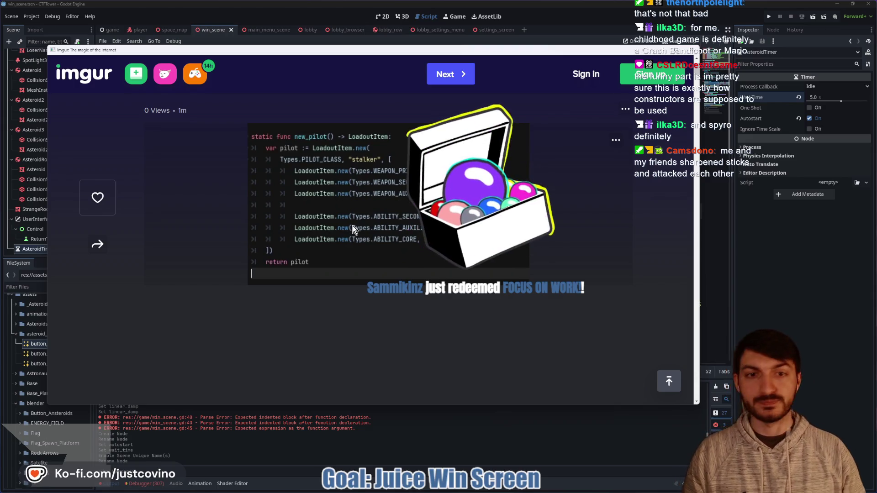
key(ctrl+w)
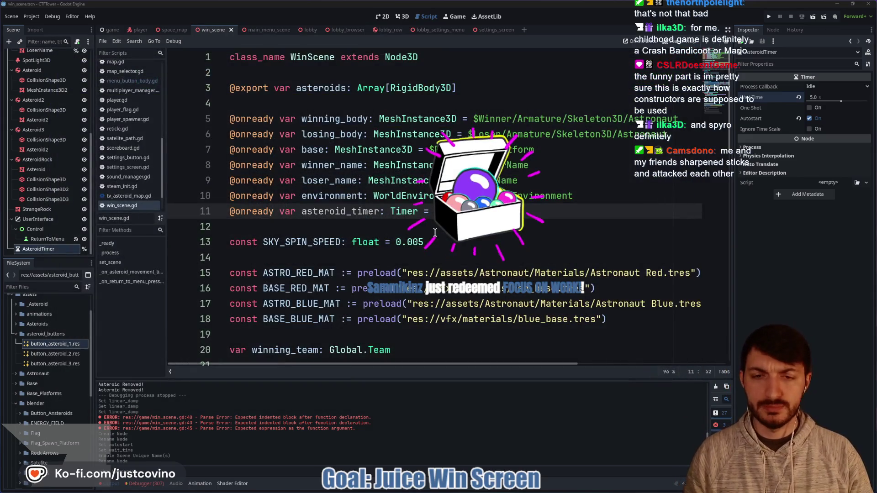
click(404, 227)
scroll(406, 214, down, 6)
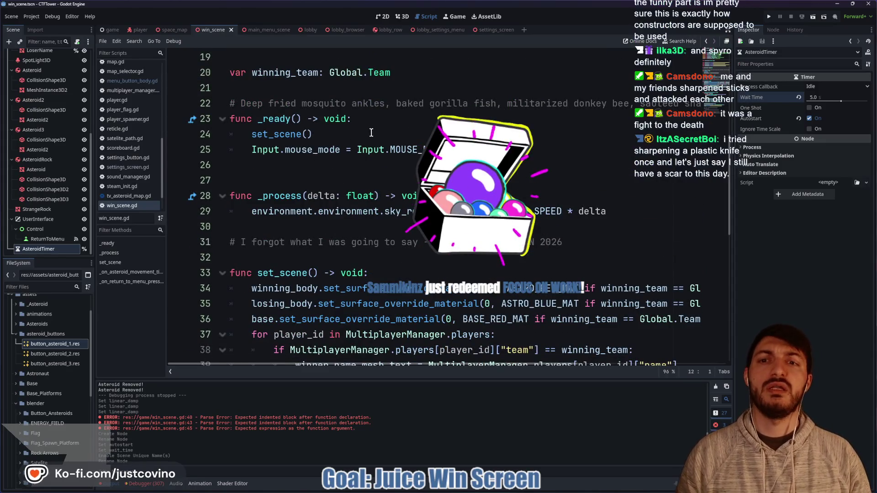
- Add asteroid_timer.timeout.connect(_on_asteroid_movement_timeout) to _ready and save the script
click(541, 154)
key(Return)
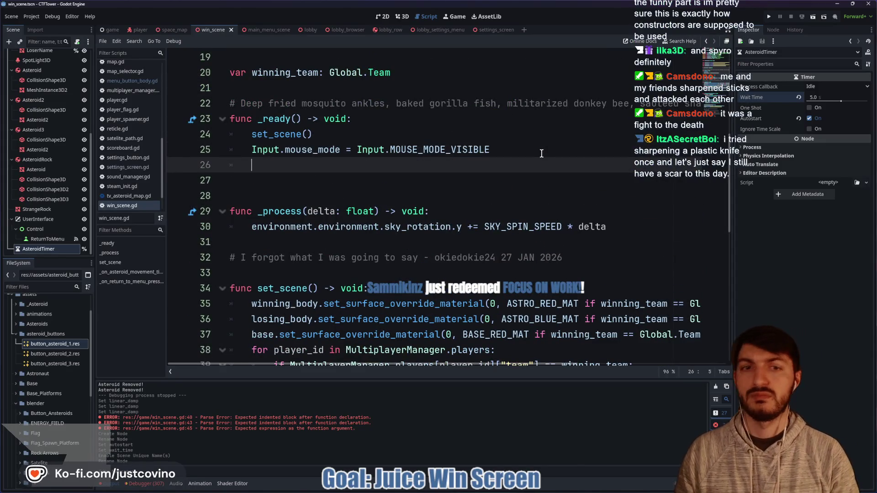
text(aster)
key(Down)
key(Return)
text(.ti)
key(Return)
text(.co)
key(Return)
text(_on)
key(Return)
key(ctrl+s)
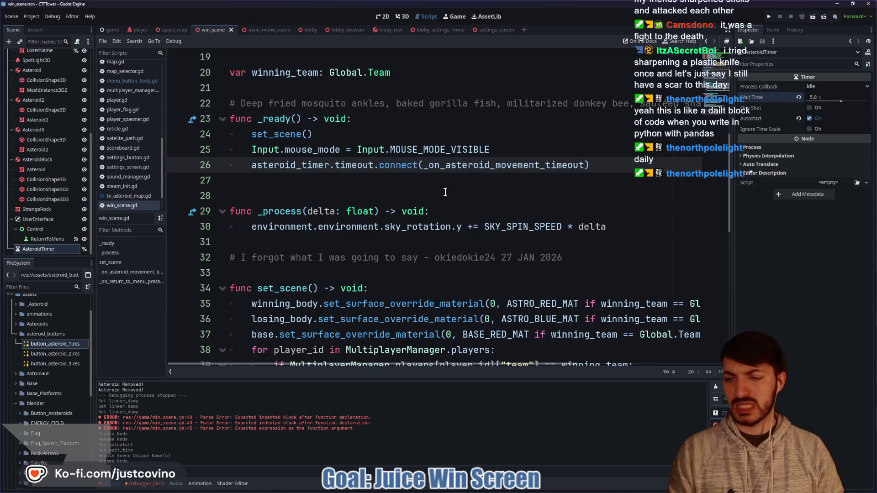
- Review the lines around the new connect call in _ready
click(394, 208)
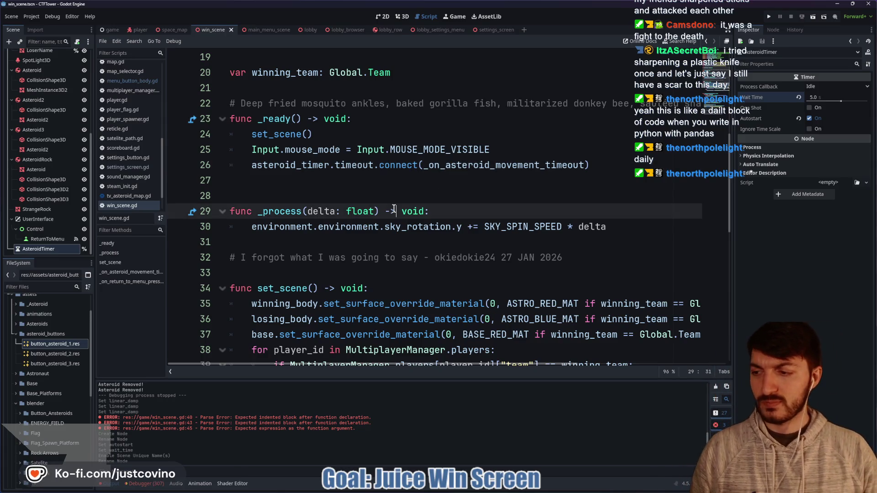
click(332, 184)
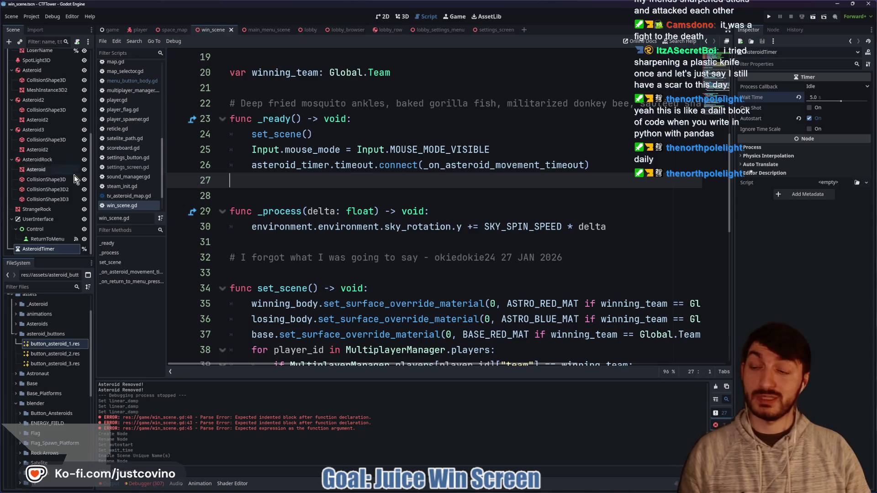
scroll(63, 178, up, 5)
- On WinScene, add two Asteroids array slots and assign Asteroid and Asteroid2
click(46, 53)
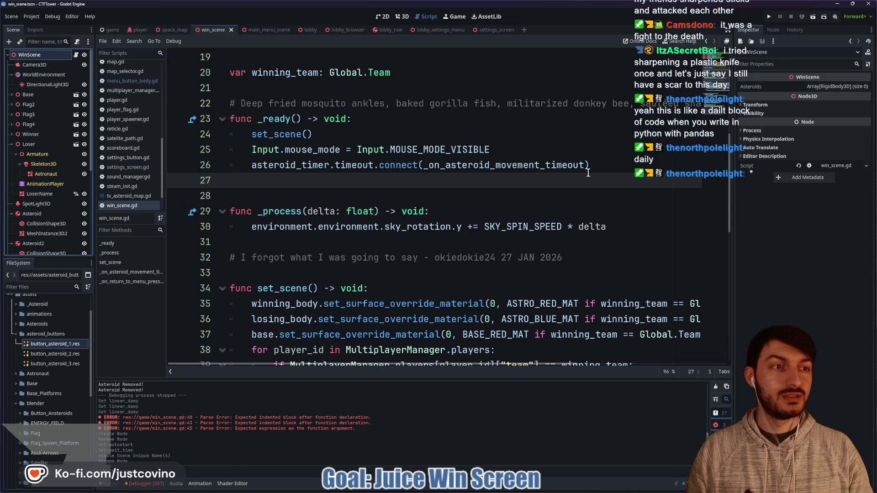
click(841, 87)
click(825, 110)
click(807, 122)
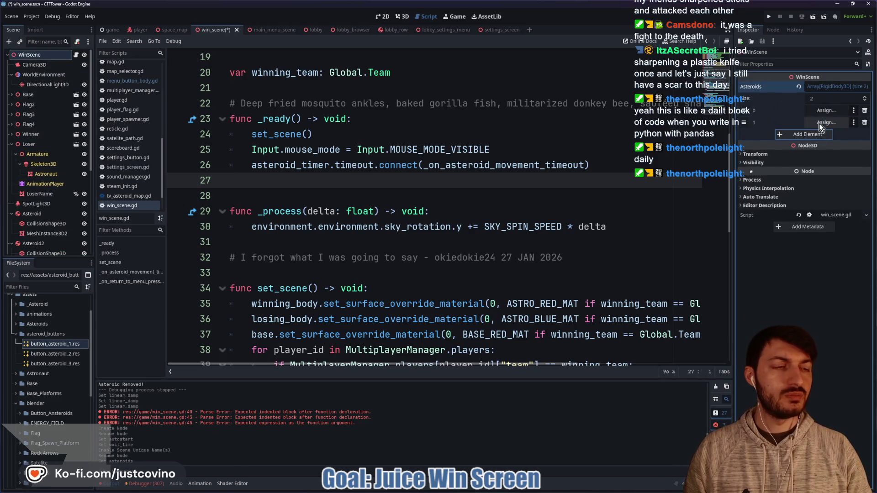
click(816, 111)
key(Down)
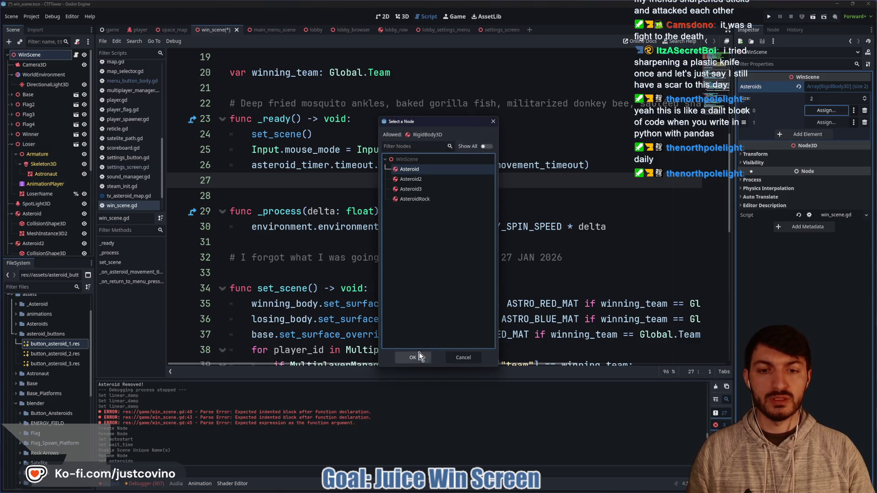
click(419, 354)
click(825, 122)
click(412, 180)
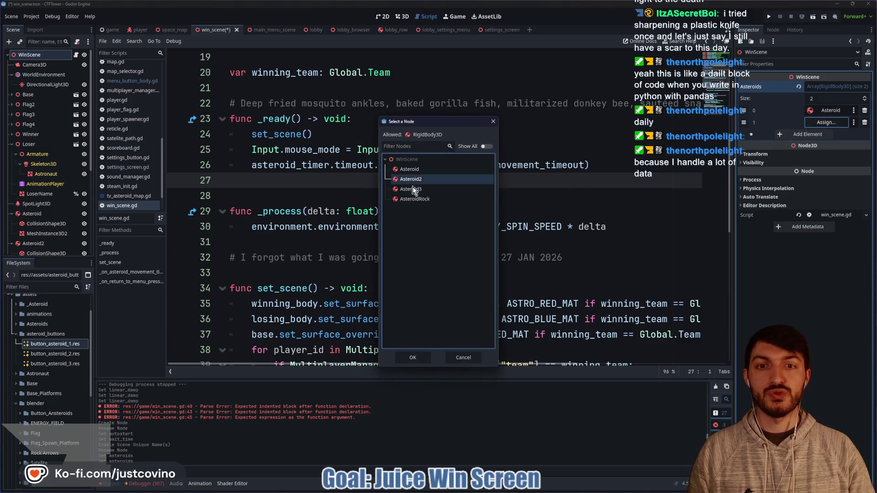
click(423, 359)
- Add third and fourth slots holding Asteroid3 and AsteroidRock, then save
click(791, 136)
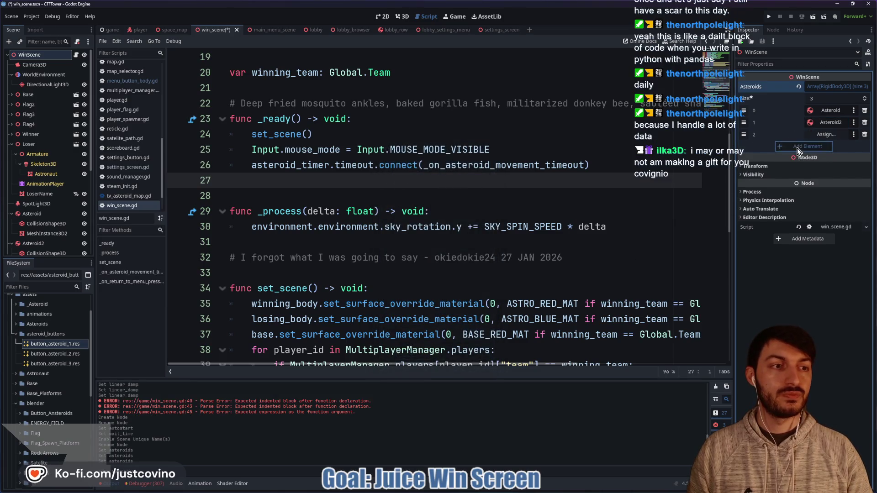
click(797, 148)
click(826, 134)
click(418, 189)
click(413, 357)
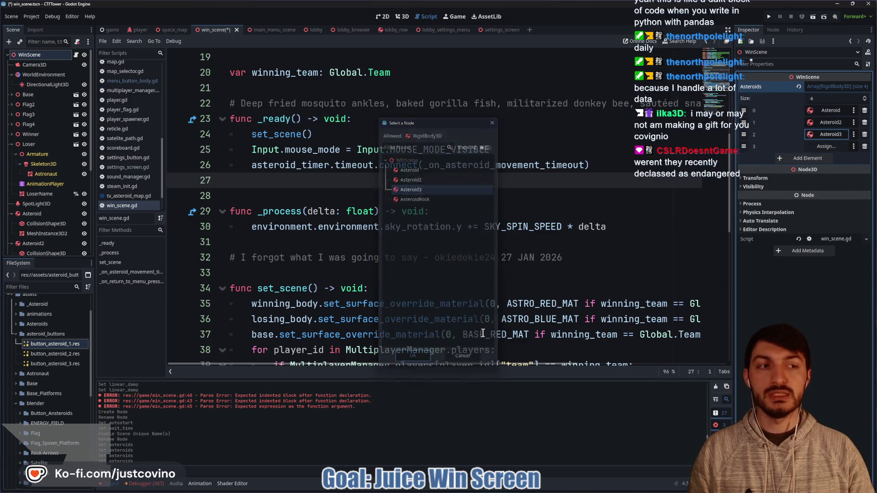
click(826, 146)
click(415, 199)
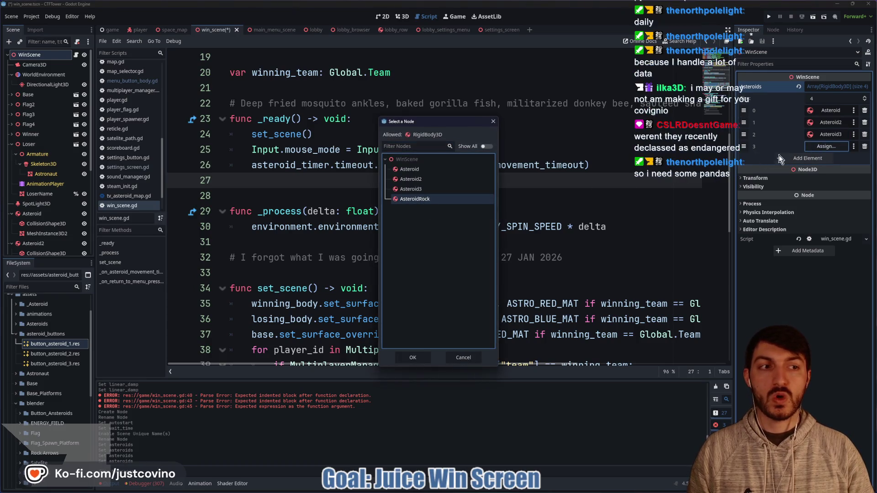
click(412, 358)
click(450, 195)
key(ctrl+s)
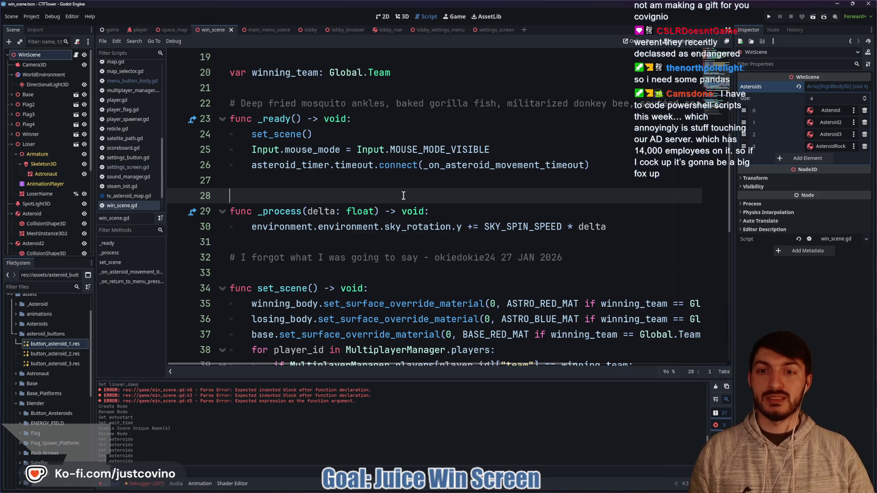
- Look over win_scene.gd, then run the project to test the win screen
click(325, 242)
click(349, 188)
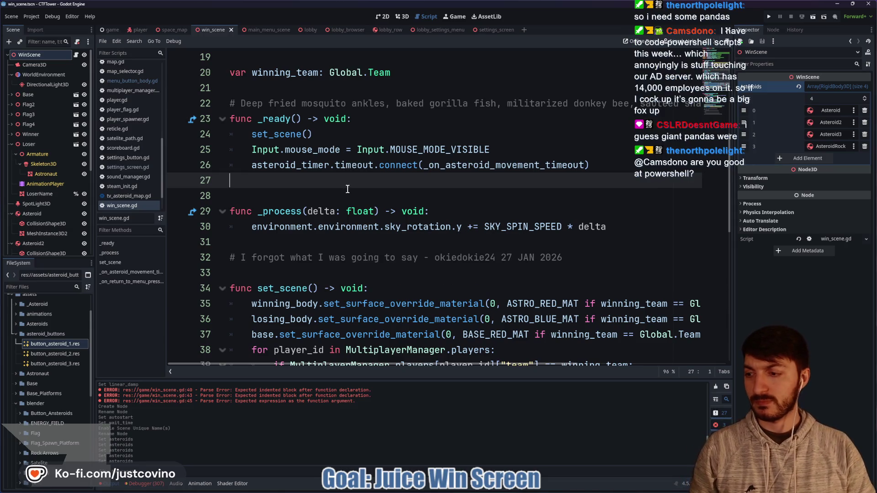
click(349, 190)
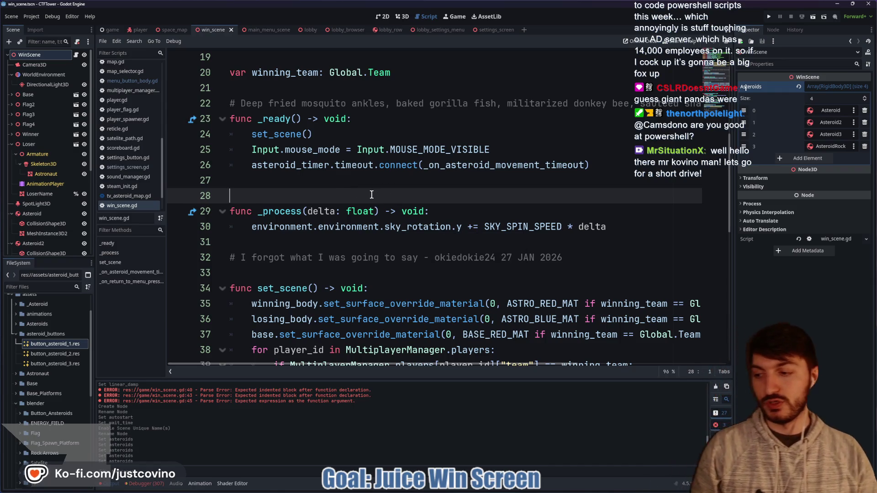
click(350, 179)
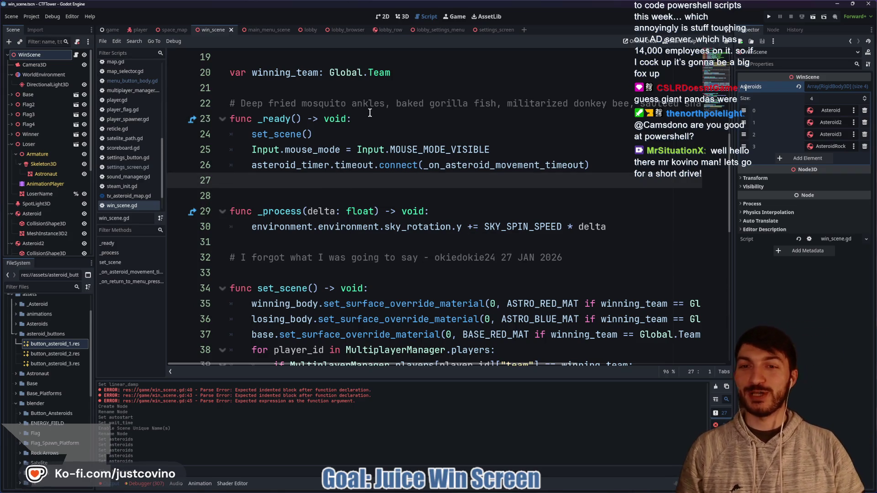
scroll(351, 164, down, 6)
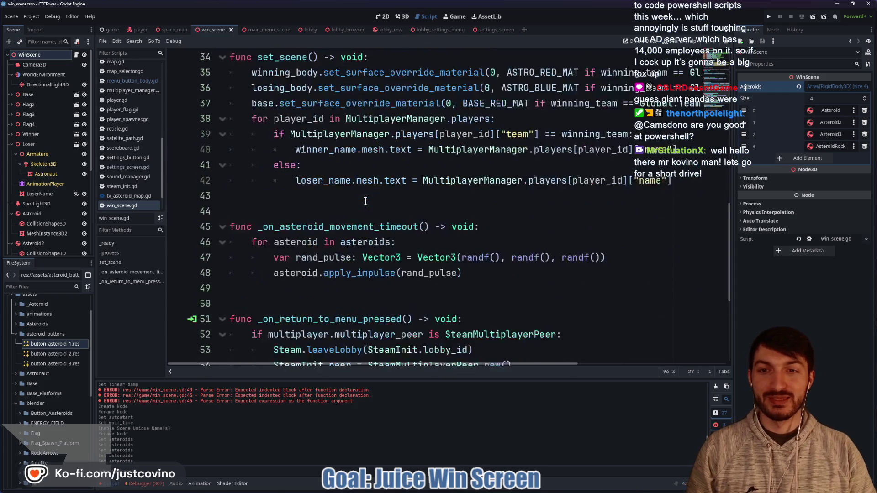
click(348, 163)
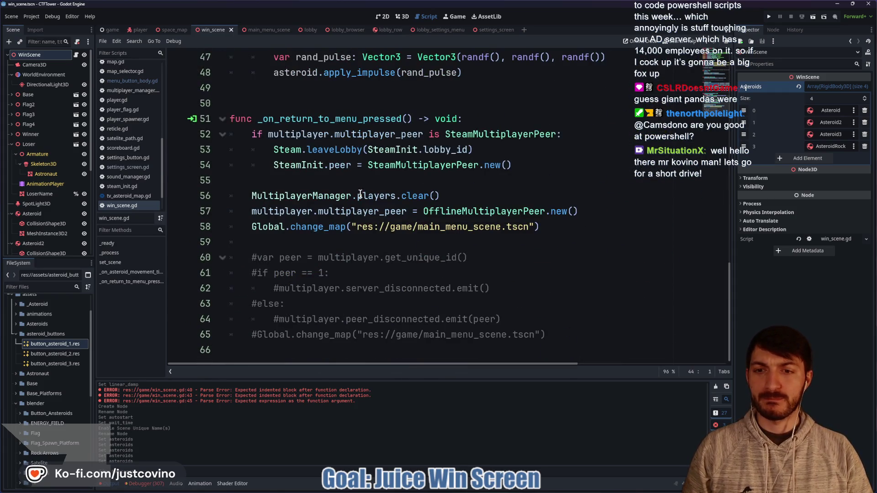
scroll(307, 237, up, 5)
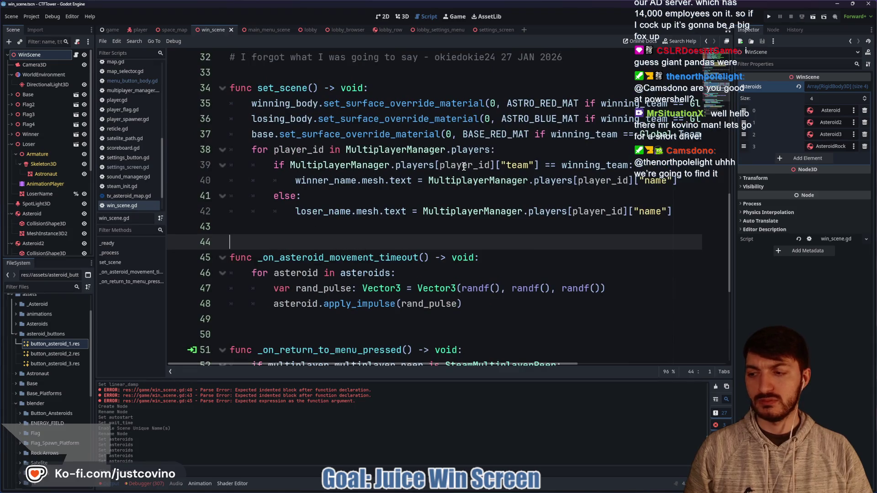
click(767, 17)
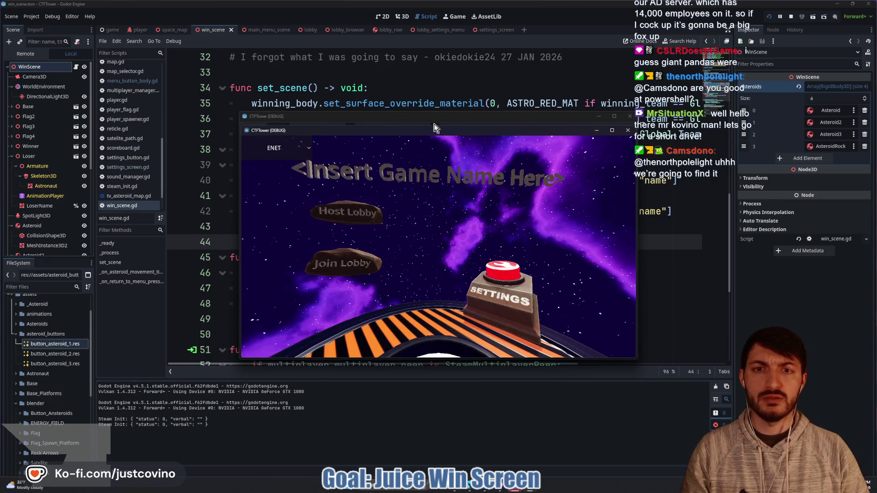
- Arrange both game windows, host a lobby, join it from the other, and start the match
drag(434, 120, 196, 117)
click(110, 208)
mouse_move(411, 131)
mouse_down()
mouse_move(633, 114)
mouse_move(633, 106)
mouse_up()
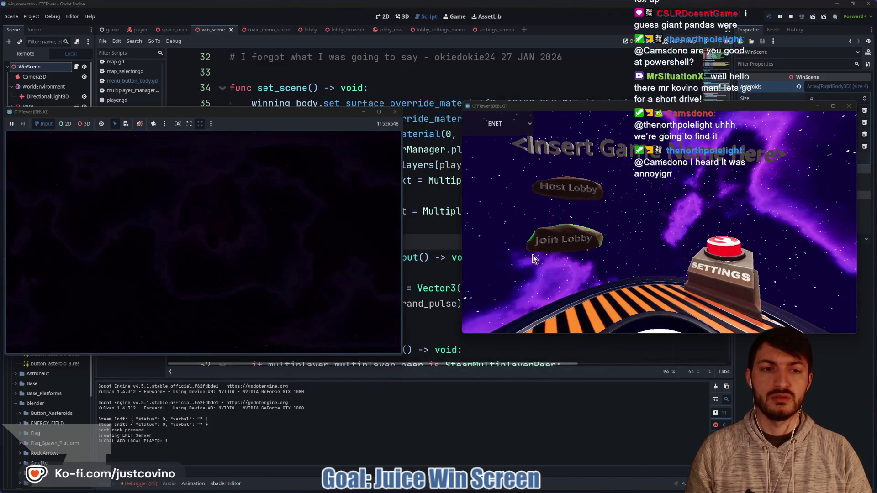
click(544, 239)
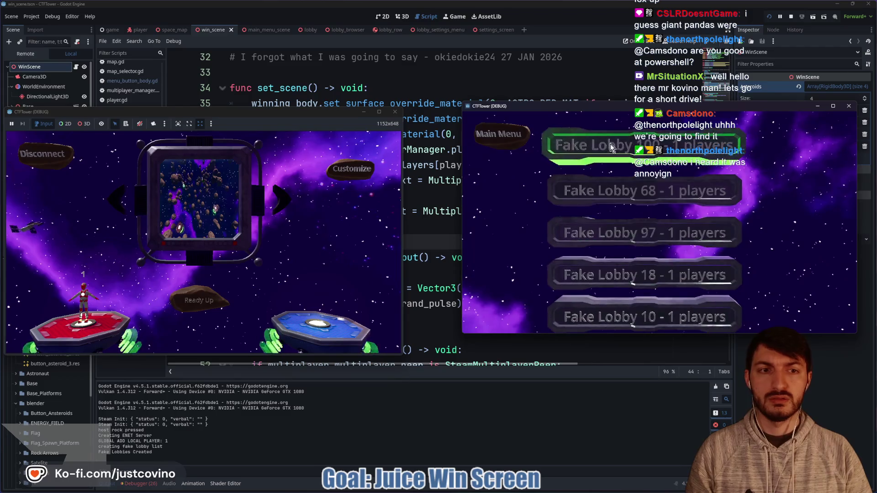
click(610, 144)
click(201, 302)
click(204, 300)
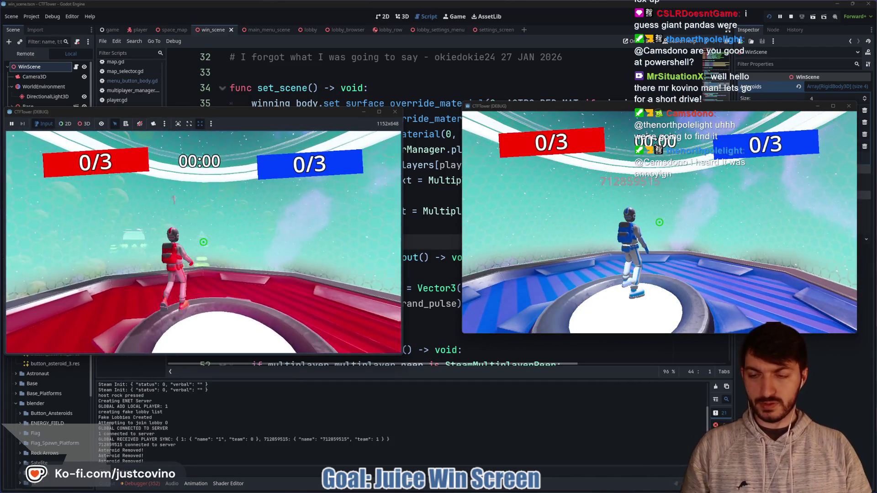
- Run 'score 1' in the dev console to reach the win screen, then stop the game
key(super)
key(super)
key(grave)
text(score 1)
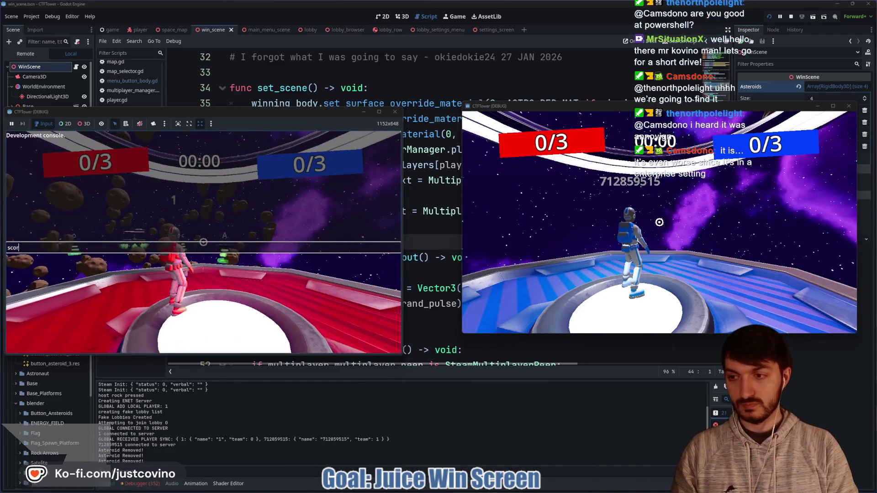
key(Return)
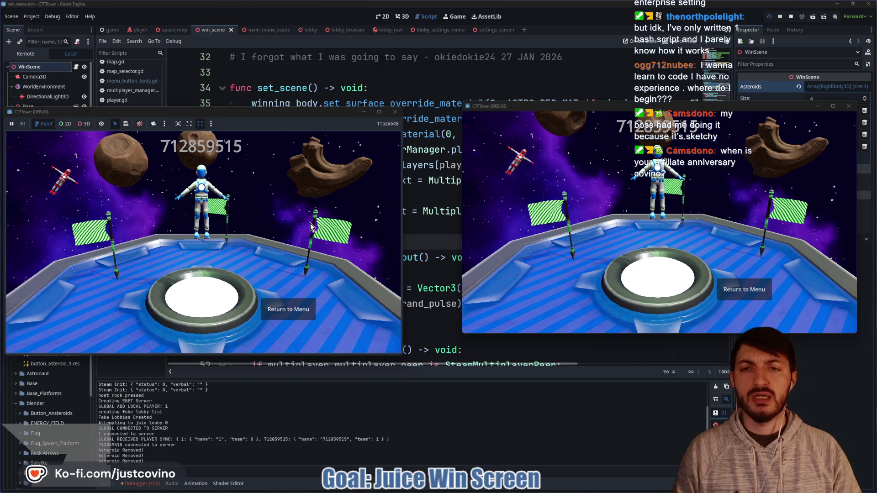
key(F8)
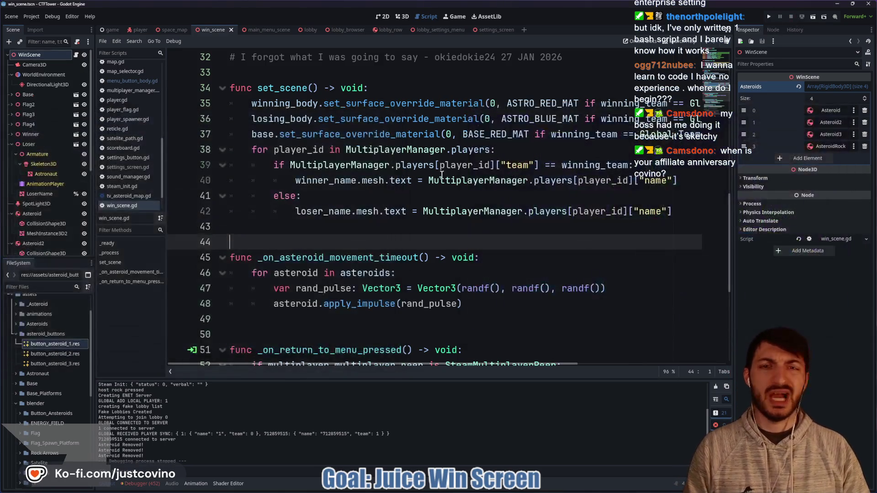
- Review the set_scene code in win_scene.gd, then switch to the scene's 3D view
click(367, 198)
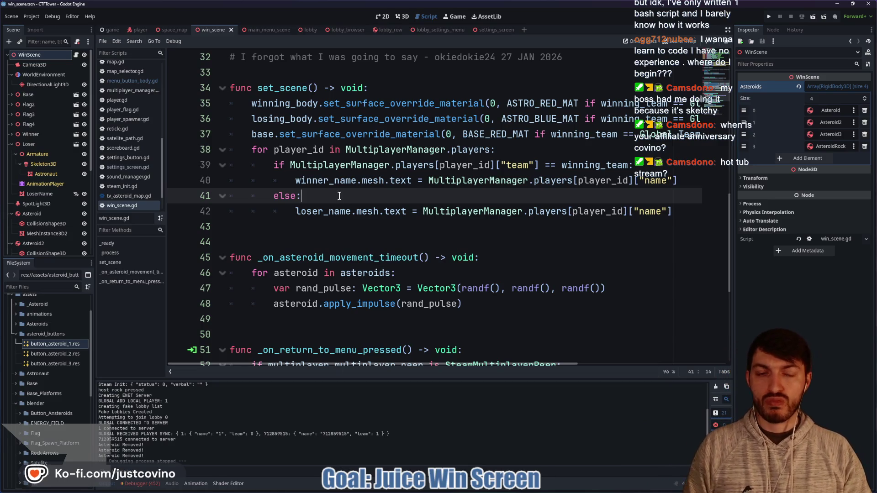
scroll(344, 196, up, 3)
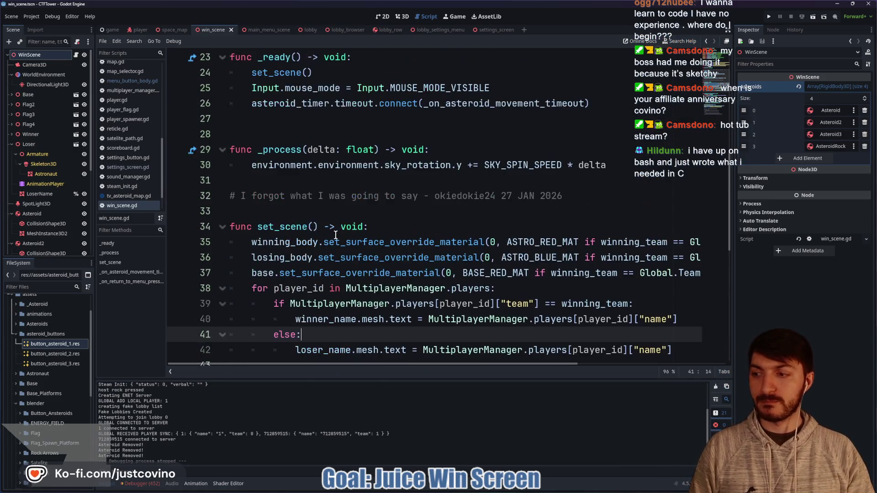
scroll(345, 240, down, 1)
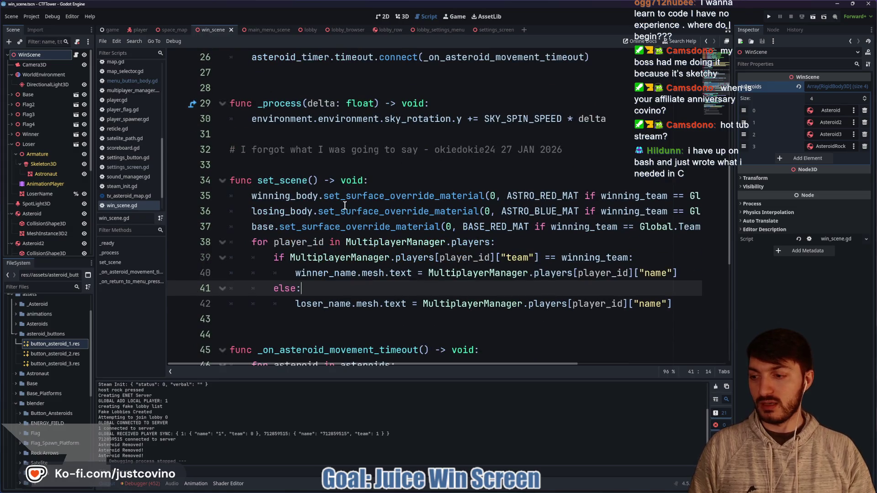
mouse_move(343, 207)
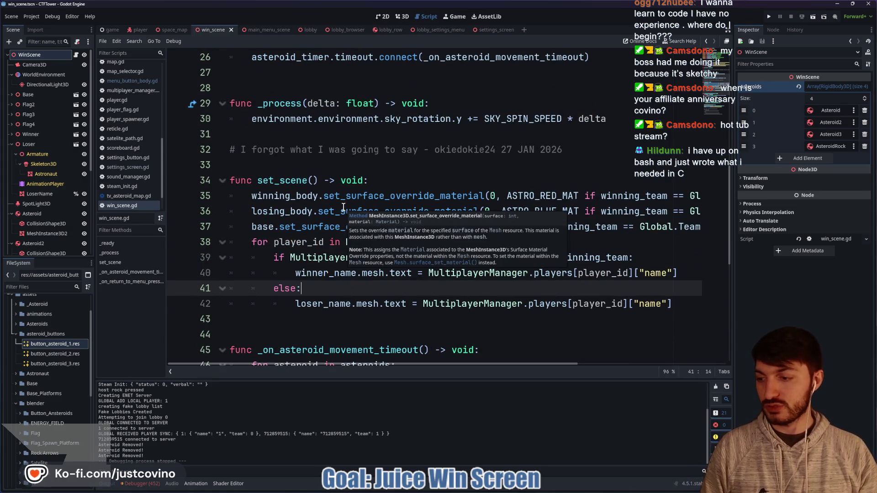
click(324, 163)
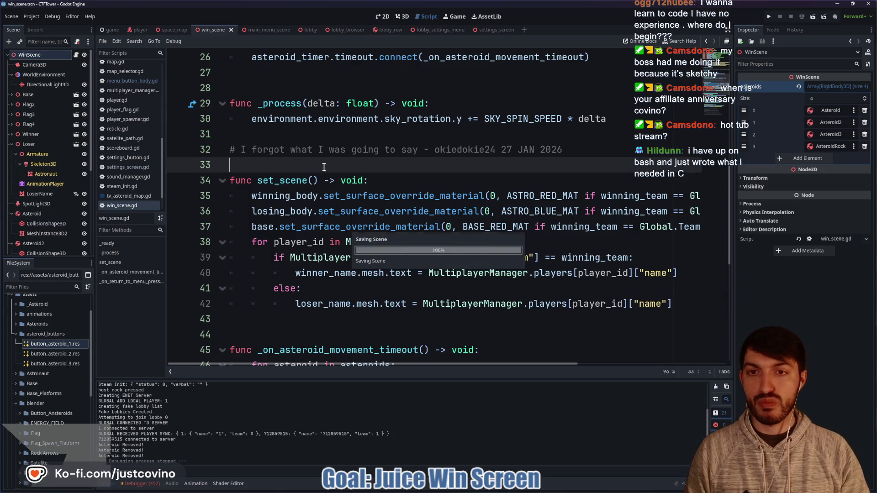
scroll(302, 224, up, 1)
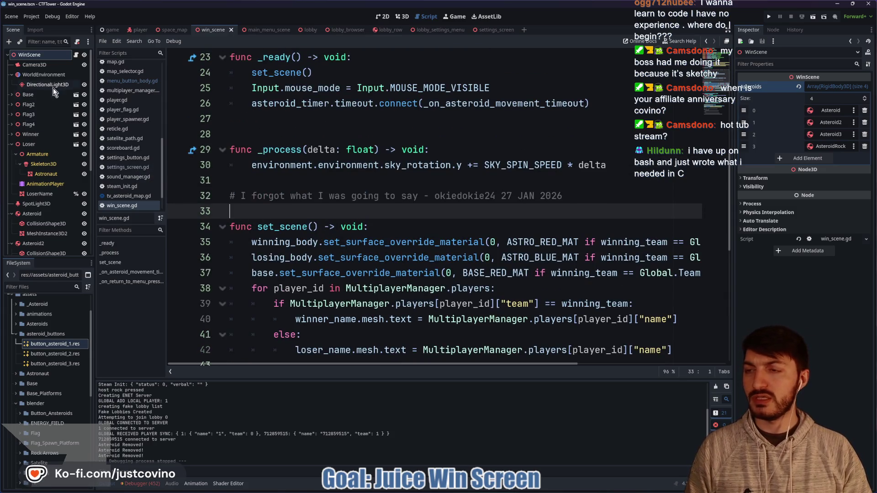
click(402, 17)
scroll(337, 197, up, 2)
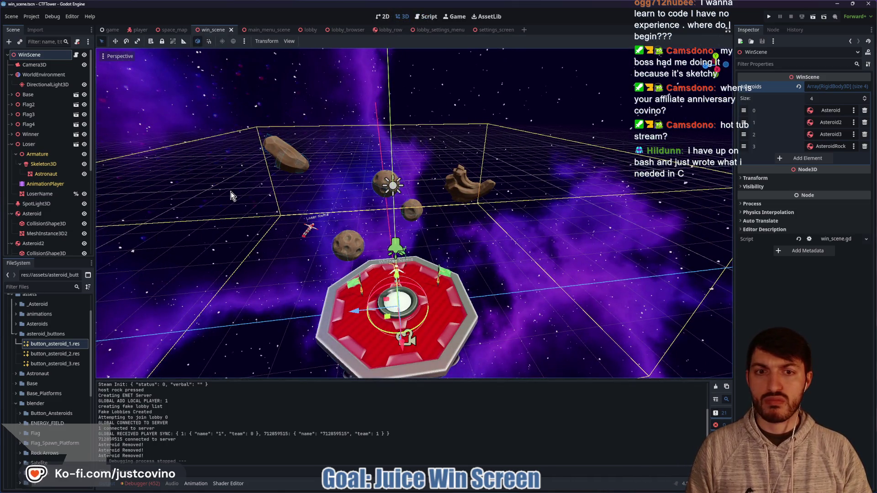
- Add a CollisionShape3D to the win scene and give it a BoxShape3D
drag(245, 189, 324, 222)
scroll(323, 222, down, 2)
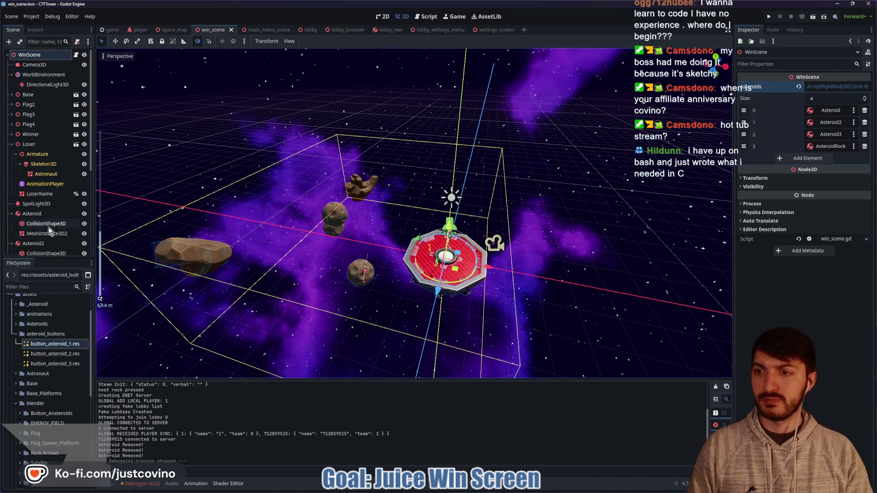
scroll(45, 236, down, 5)
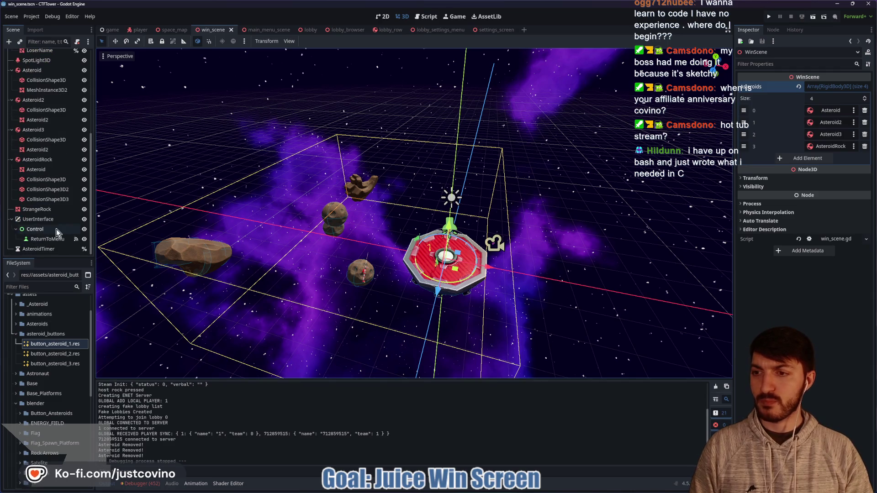
scroll(56, 229, up, 5)
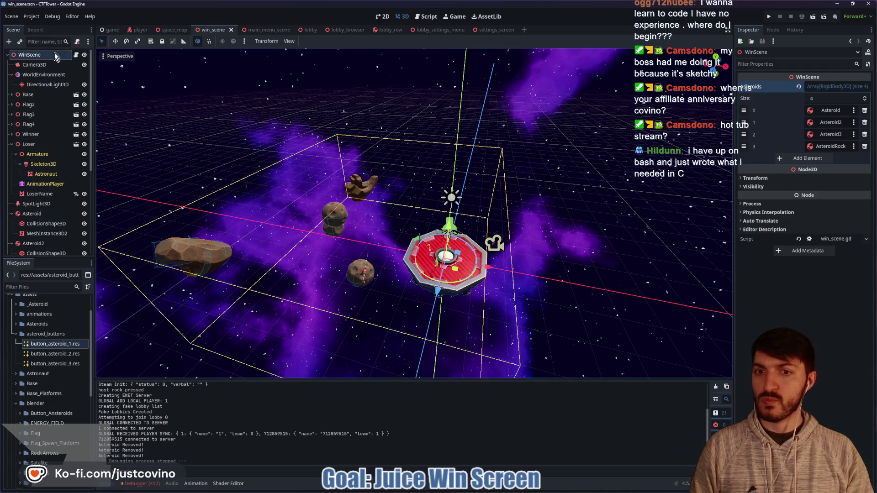
key(ctrl+a)
text(collision)
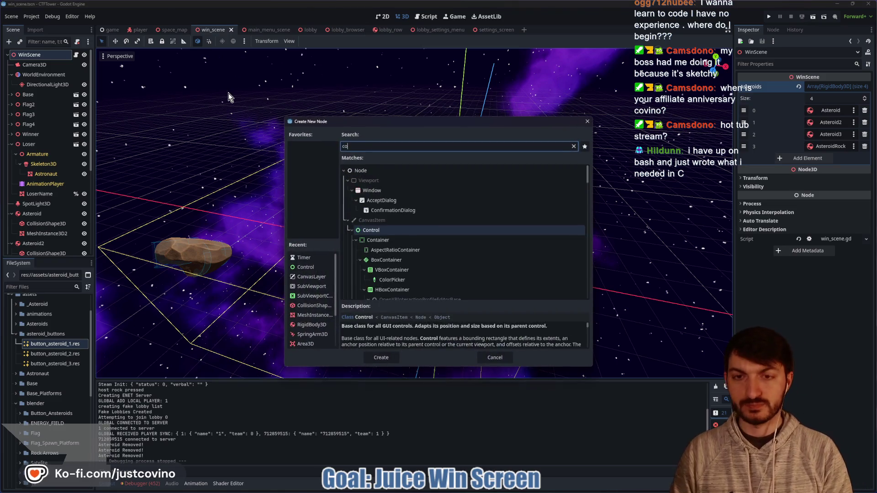
key(Return)
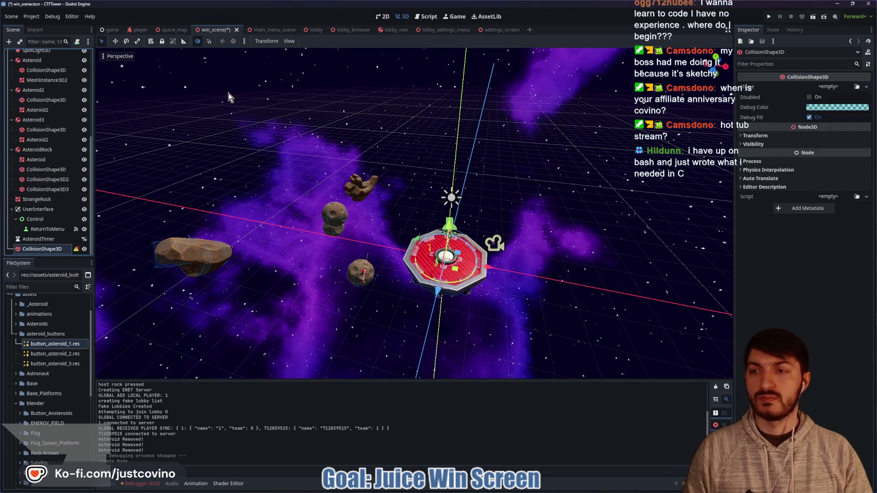
click(829, 87)
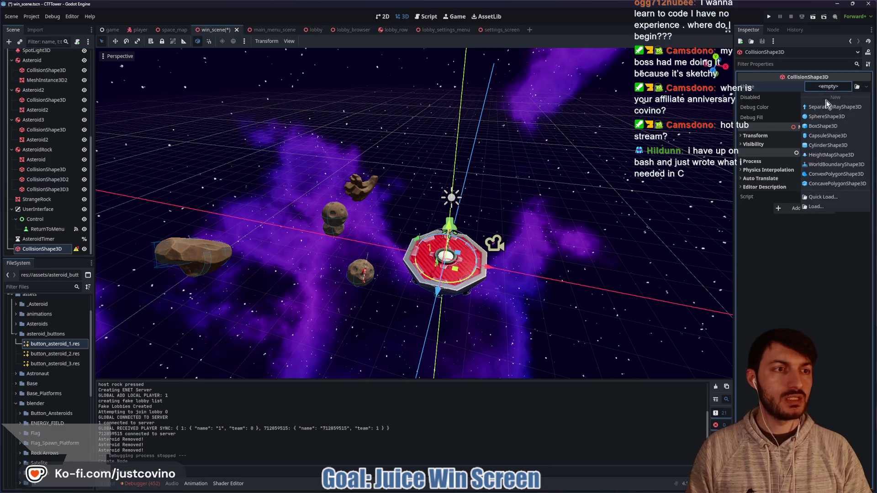
click(831, 127)
- Stretch the box far along X, widen it along Z, raise it and move it left
mouse_move(442, 179)
mouse_down()
mouse_move(357, 197)
mouse_move(340, 156)
mouse_move(245, 162)
mouse_up()
key(f)
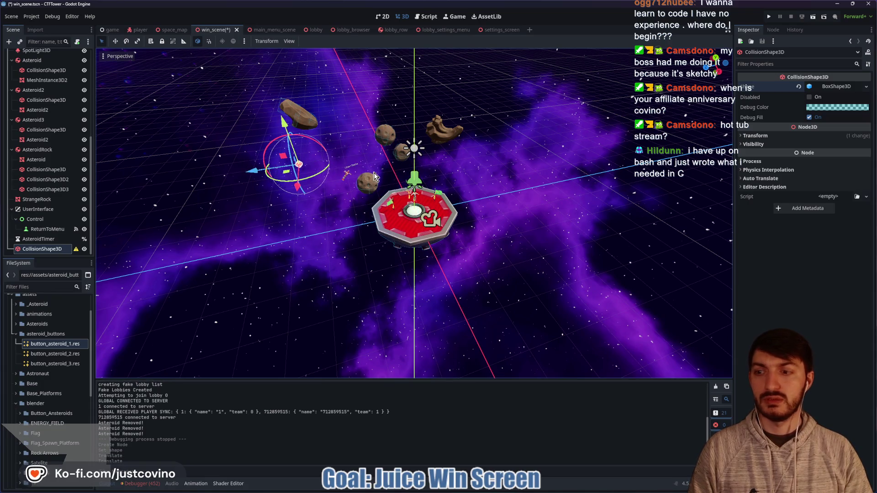
key(f)
drag(404, 257, 481, 242)
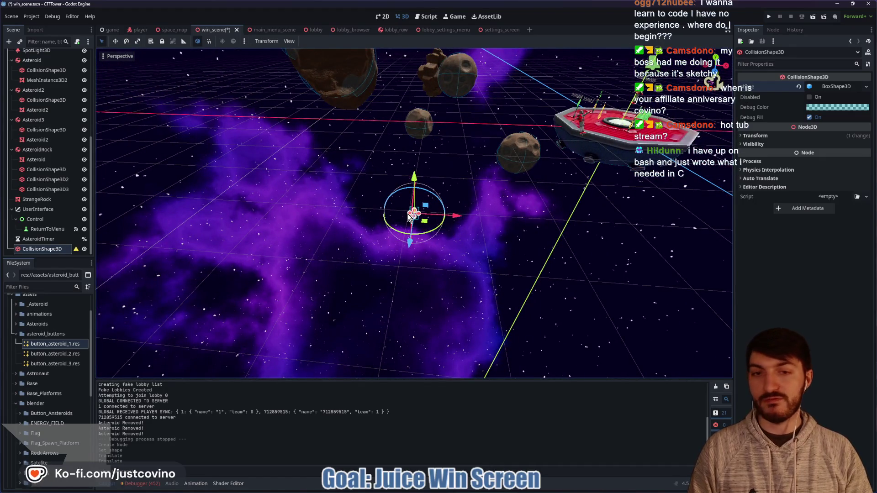
drag(408, 215, 302, 224)
drag(419, 217, 782, 202)
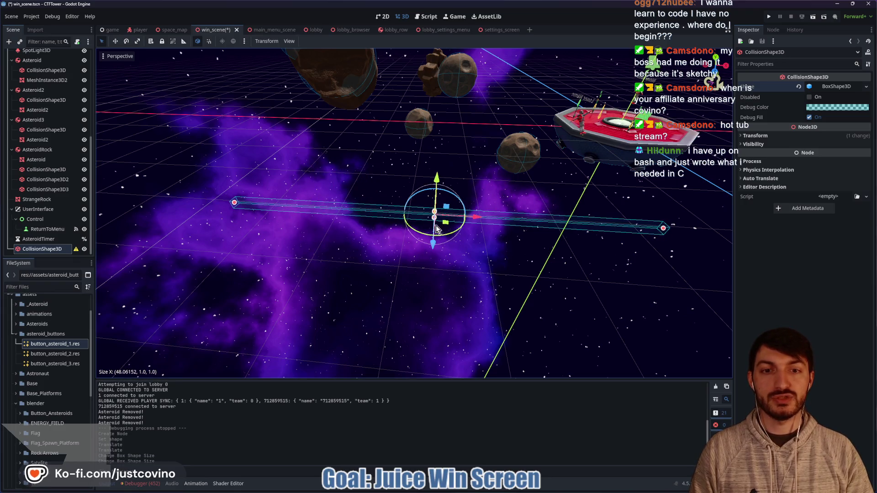
drag(434, 214, 424, 277)
scroll(423, 277, up, 3)
drag(364, 210, 357, 85)
scroll(492, 211, down, 5)
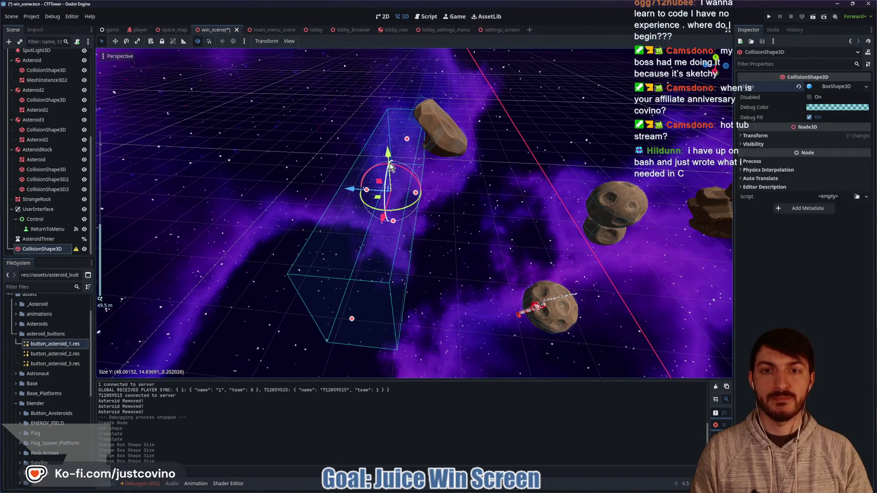
mouse_move(356, 189)
mouse_down()
mouse_move(308, 97)
mouse_move(307, 72)
mouse_up()
- Make the box wall about 75.5 units tall, then select the WinScene root
scroll(466, 220, down, 5)
mouse_move(466, 221)
mouse_down()
mouse_move(519, 220)
mouse_move(446, 192)
mouse_move(530, 190)
mouse_up()
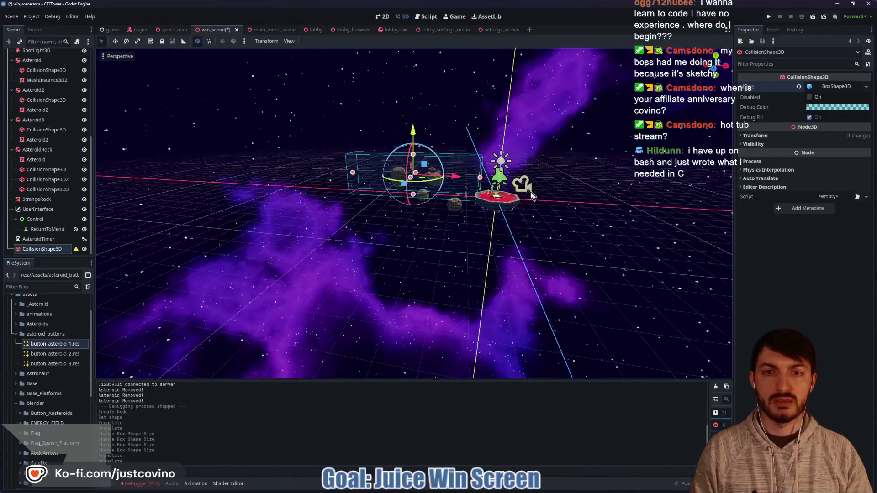
drag(413, 196, 413, 289)
mouse_move(564, 240)
mouse_down()
mouse_move(454, 240)
mouse_move(439, 228)
mouse_up()
mouse_move(381, 145)
mouse_down()
mouse_move(369, 124)
mouse_move(372, 139)
mouse_up()
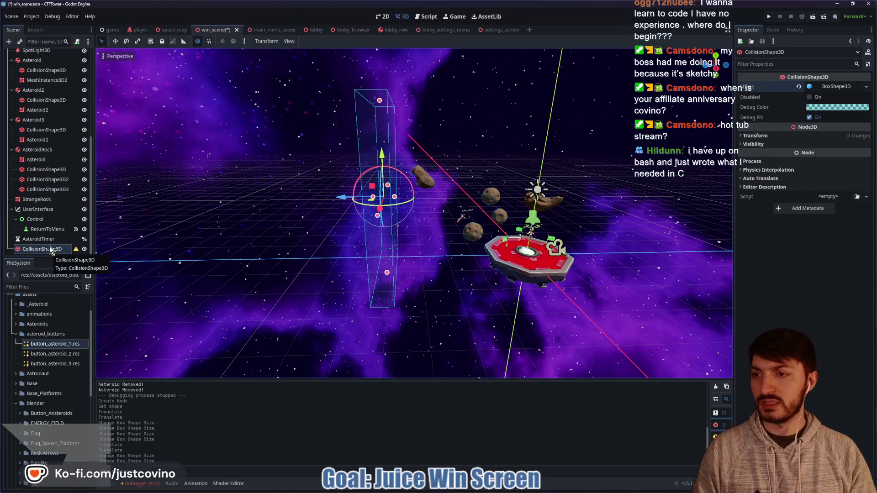
scroll(54, 97, up, 5)
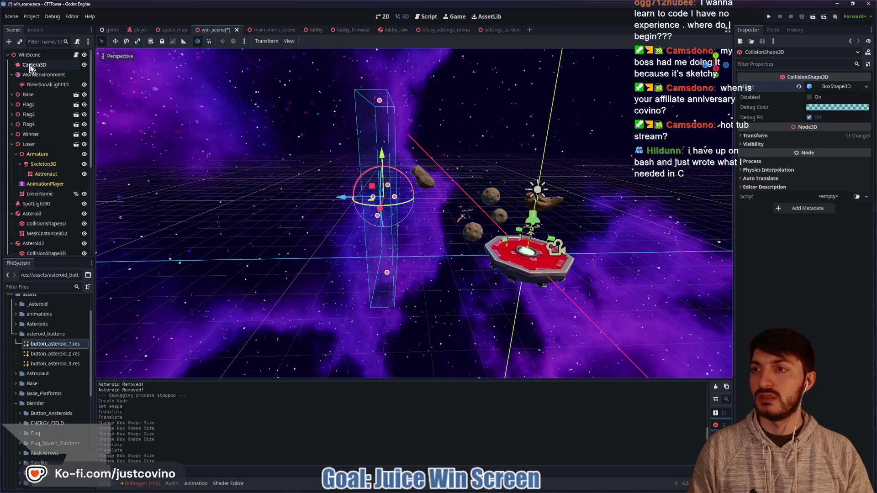
click(46, 54)
key(ctrl+a)
- Add a StaticBody3D, nest the box CollisionShape3D under it, and rename it AsteroidBounds
text(stat)
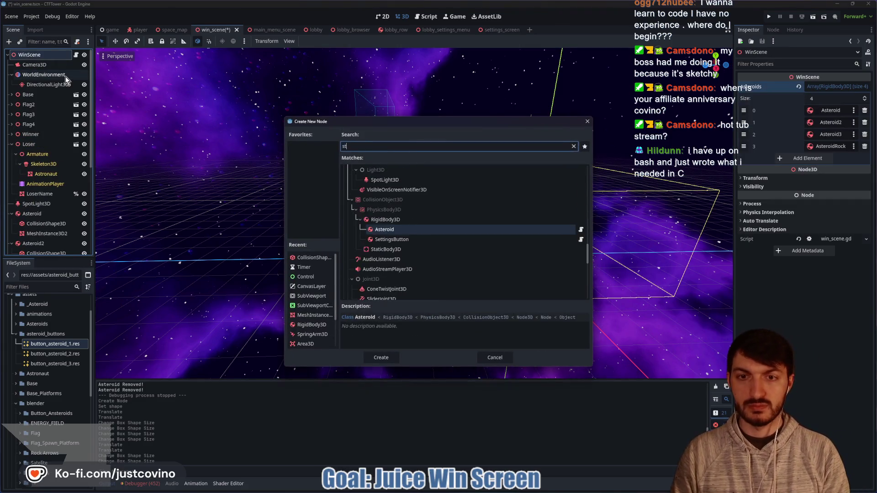
key(Return)
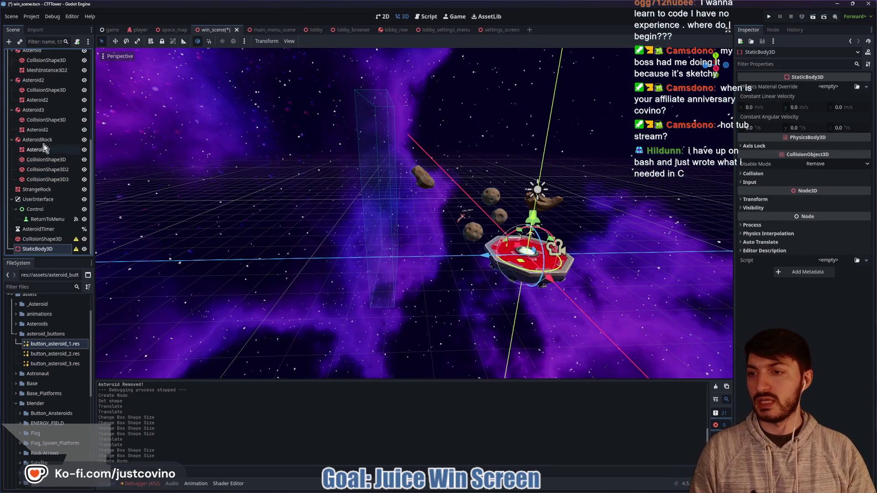
drag(50, 239, 53, 246)
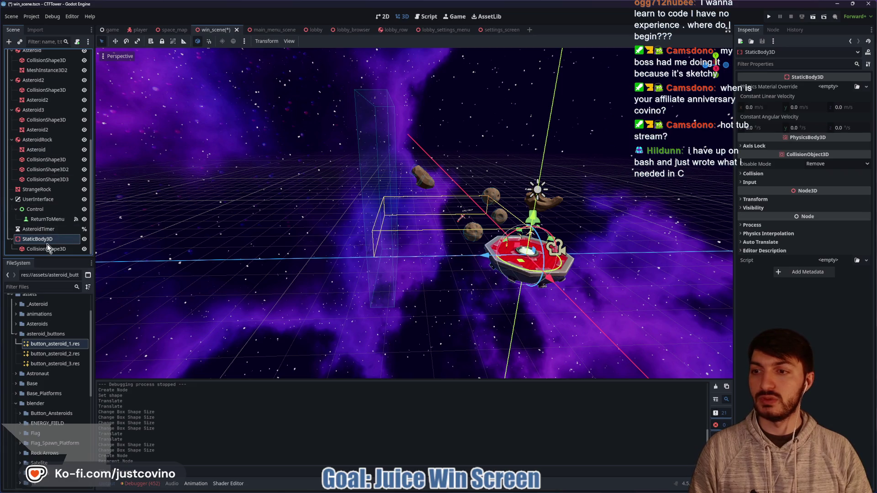
double_click(47, 242)
text(AsteroidBu)
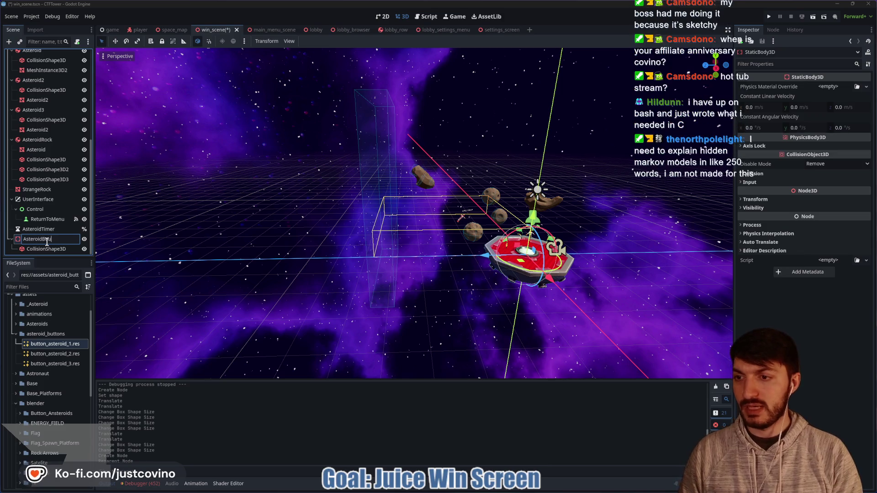
key(Escape)
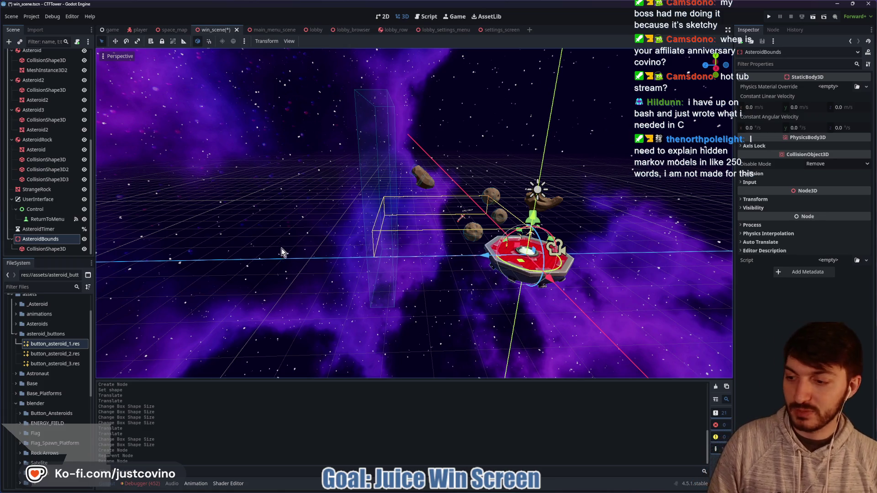
click(50, 250)
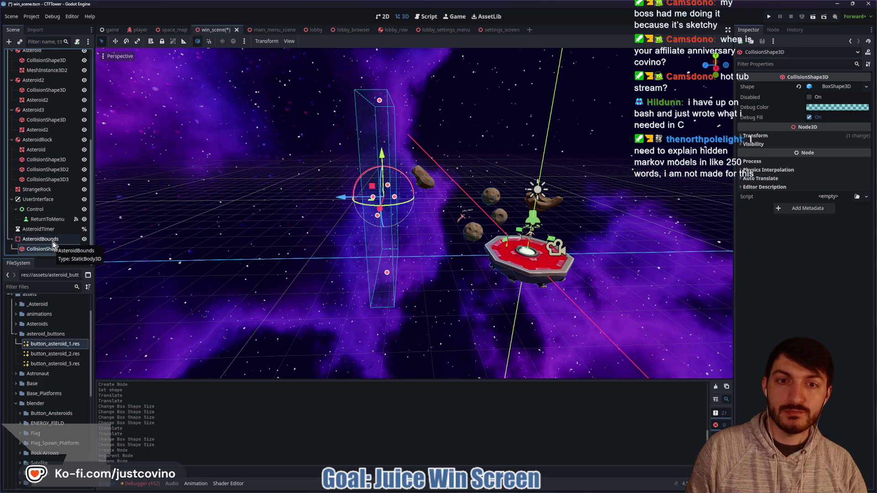
- Add a second CollisionShape3D under AsteroidBounds with a BoxShape3D
click(38, 239)
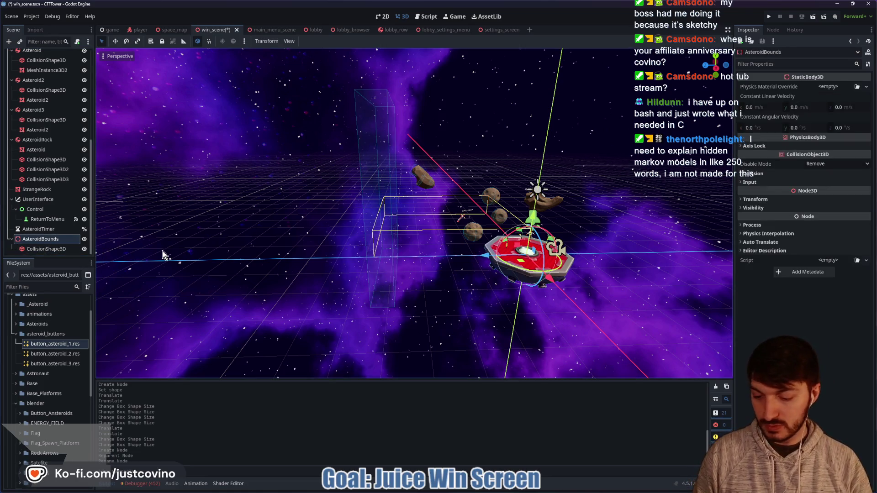
key(ctrl+a)
text(collision)
key(Return)
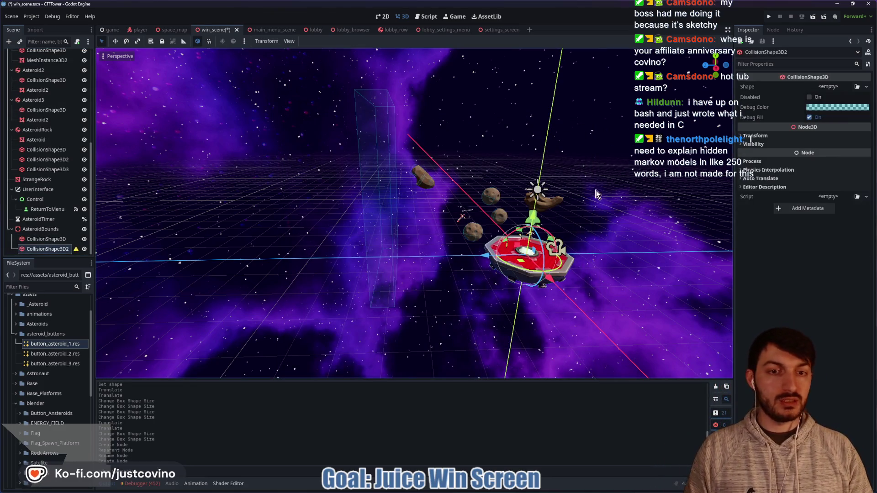
click(842, 86)
click(822, 97)
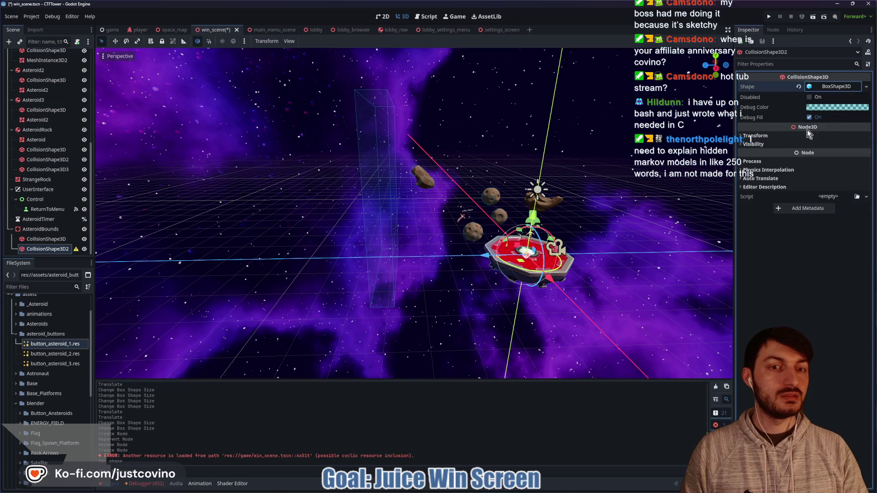
- Stretch the new box's depth, settling it at about 48.7 units
key(f)
scroll(422, 216, up, 5)
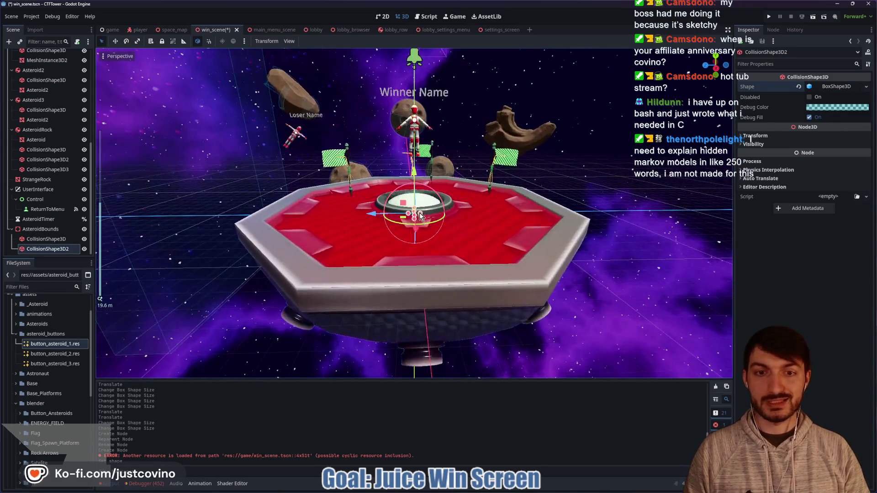
drag(421, 216, 727, 215)
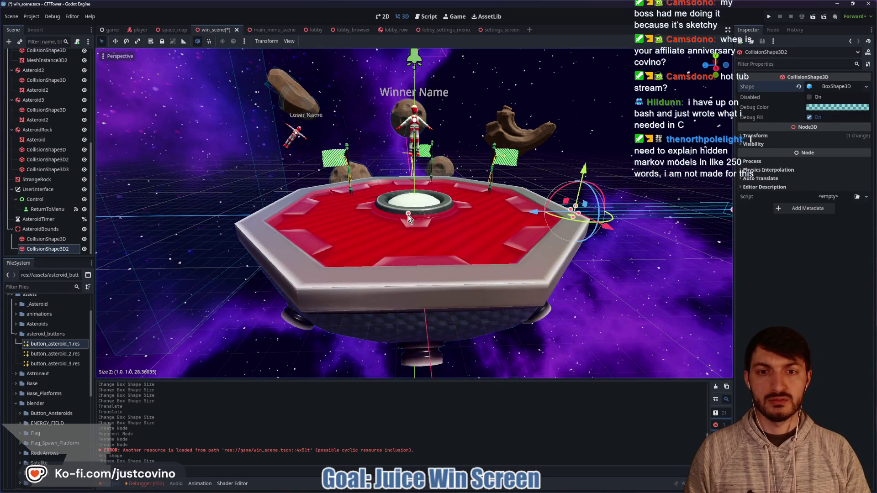
drag(406, 219, 167, 260)
scroll(296, 266, down, 3)
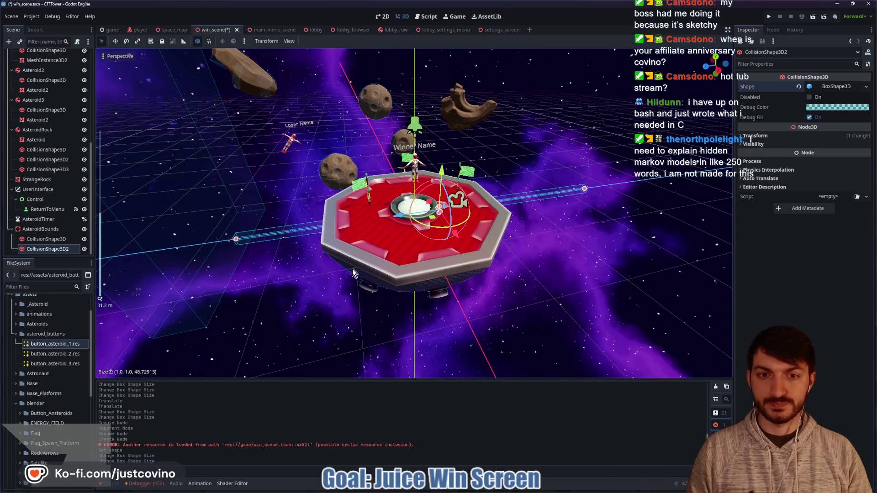
mouse_move(364, 267)
mouse_down()
mouse_move(478, 278)
mouse_move(394, 200)
mouse_up()
- Resize the new box's height to about 48.6 units
drag(389, 134, 389, 82)
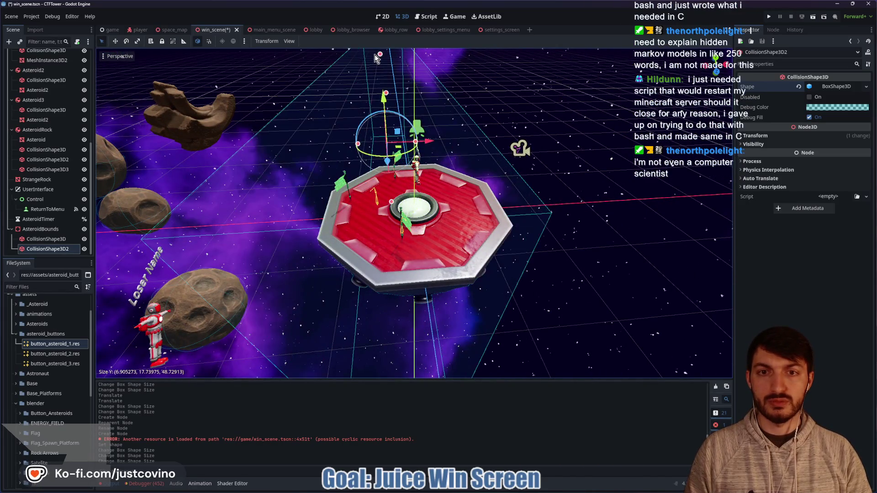
drag(550, 187, 415, 155)
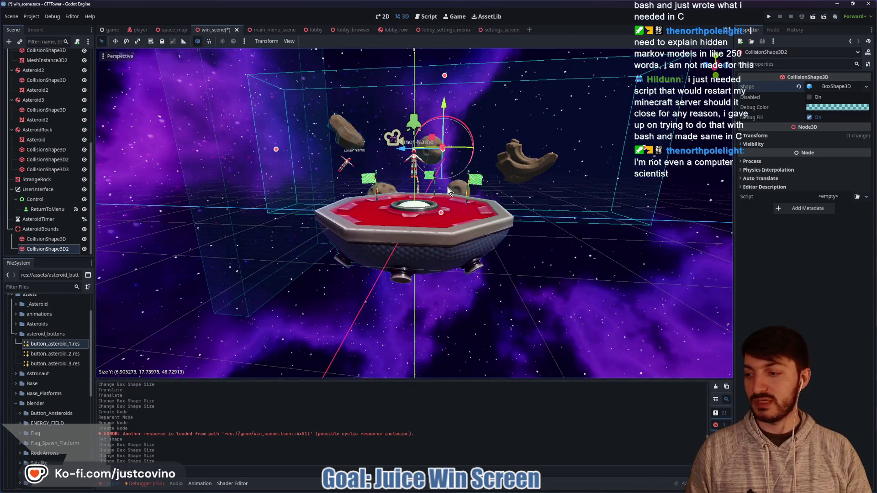
scroll(442, 189, down, 3)
drag(436, 115, 436, 110)
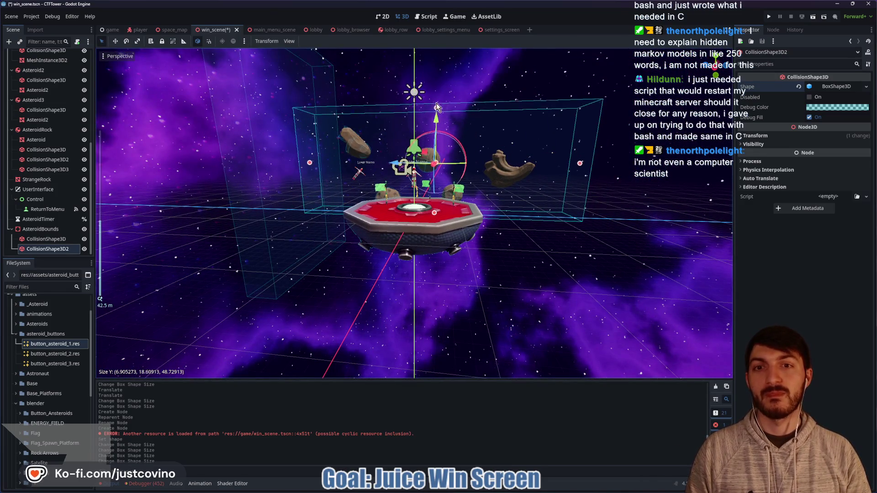
mouse_move(435, 213)
mouse_down()
mouse_move(433, 311)
mouse_move(433, 302)
mouse_up()
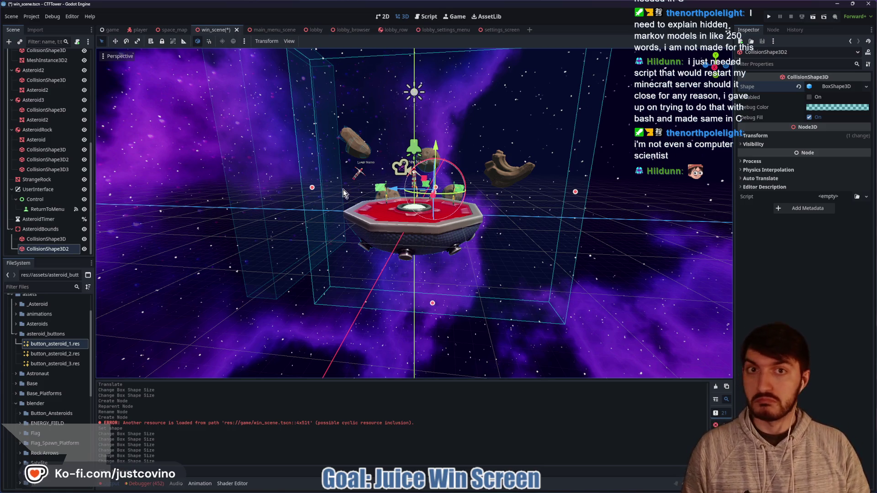
mouse_move(309, 196)
mouse_down()
mouse_move(385, 249)
mouse_move(571, 233)
mouse_up()
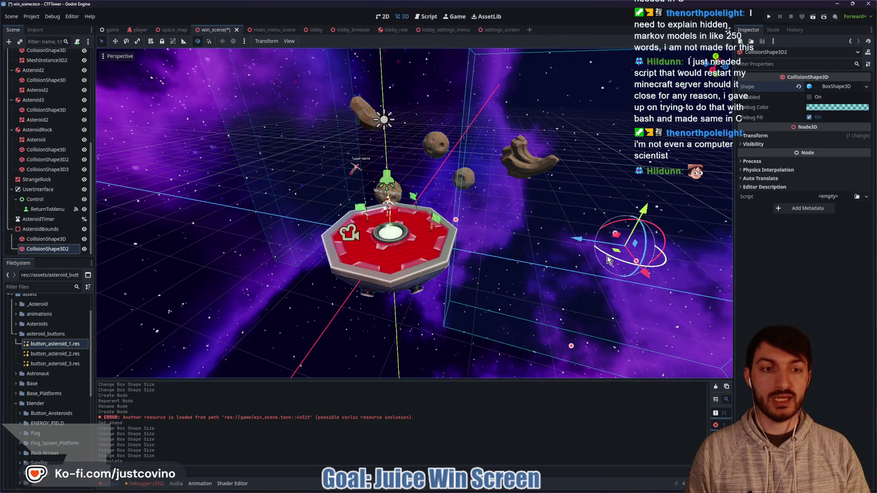
mouse_move(607, 260)
mouse_down()
mouse_move(504, 279)
mouse_move(546, 231)
mouse_move(514, 246)
mouse_up()
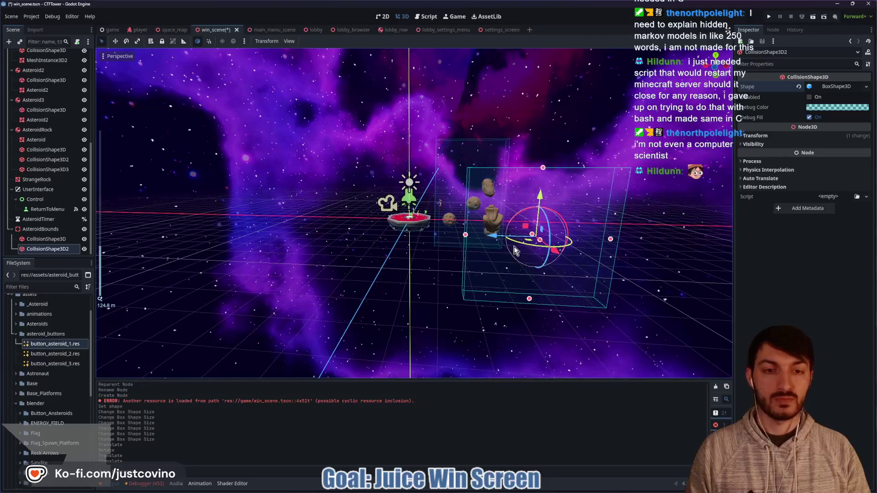
- Shift CollisionShape3D2 about 9 units along X and make it much taller
scroll(514, 247, up, 3)
mouse_move(574, 248)
mouse_down()
mouse_move(343, 212)
mouse_move(433, 230)
mouse_up()
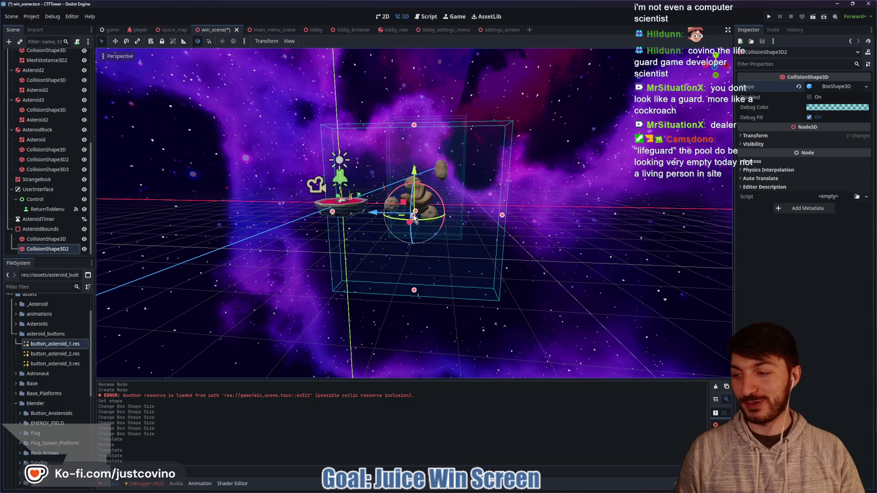
scroll(413, 217, up, 3)
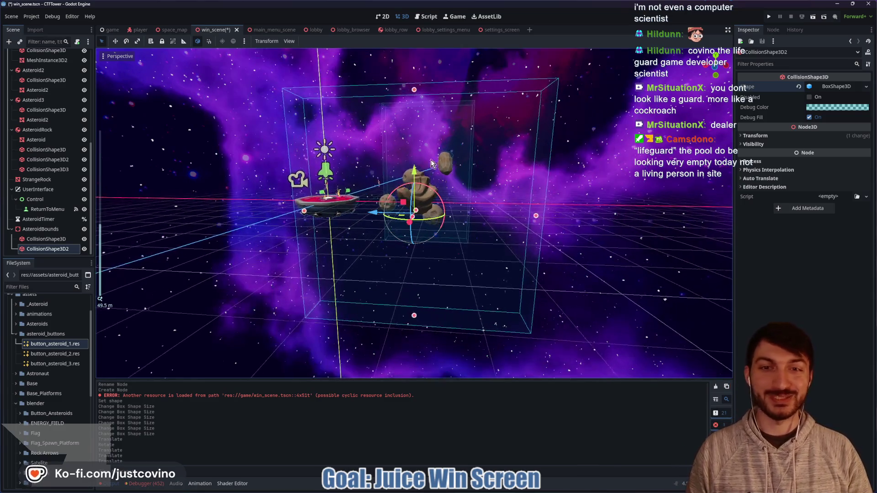
drag(414, 86, 412, 120)
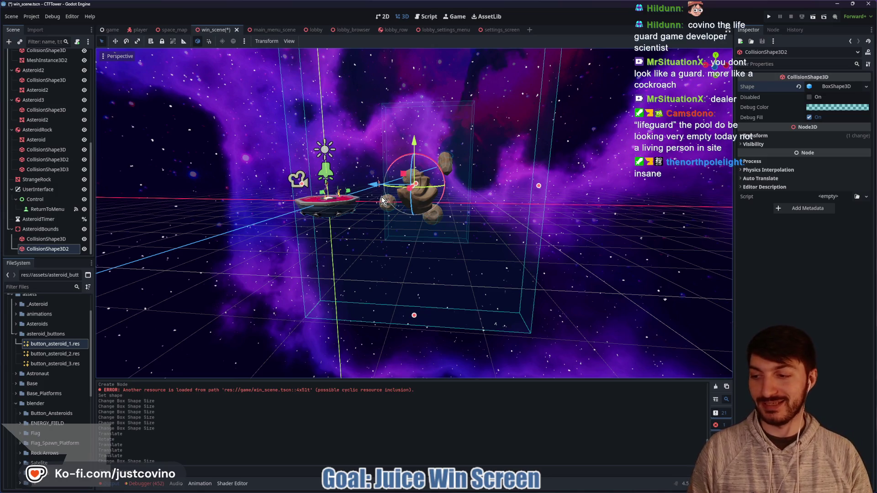
- Widen the first collision box along X to about 50 units
scroll(448, 230, up, 5)
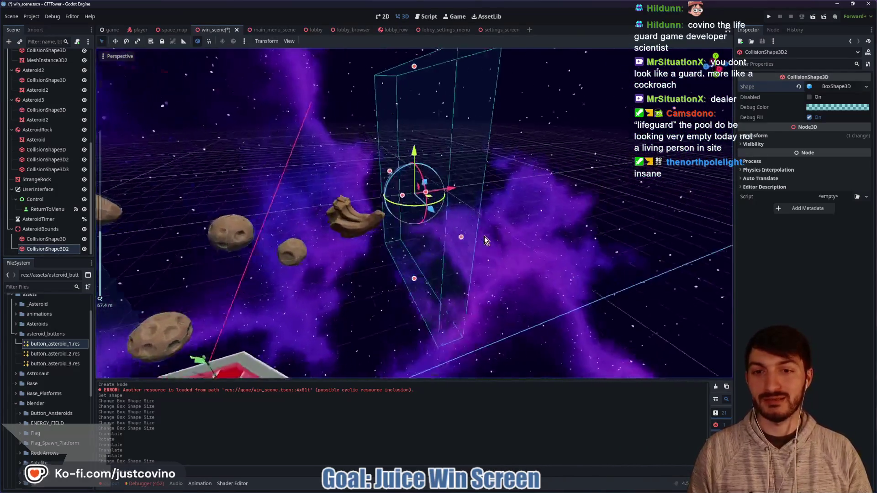
scroll(347, 230, down, 5)
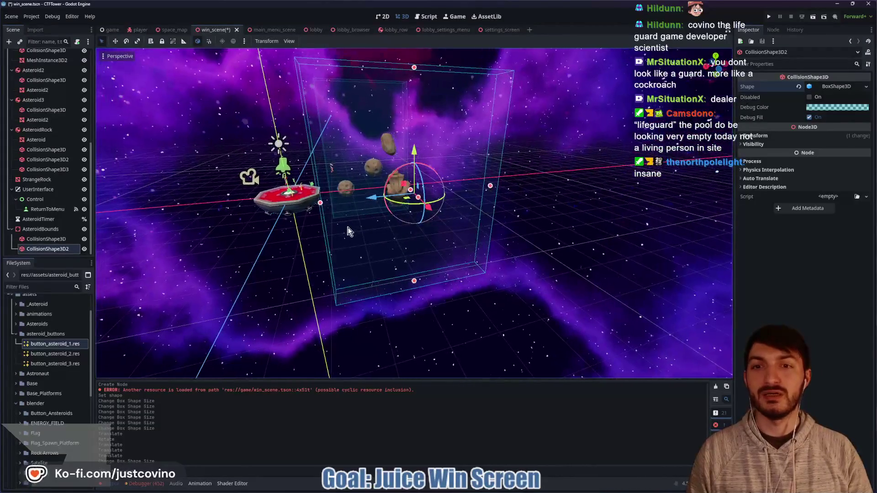
click(320, 207)
drag(325, 156, 318, 160)
- Save win_scene.tscn with both AsteroidBounds wall boxes
key(ctrl+s)
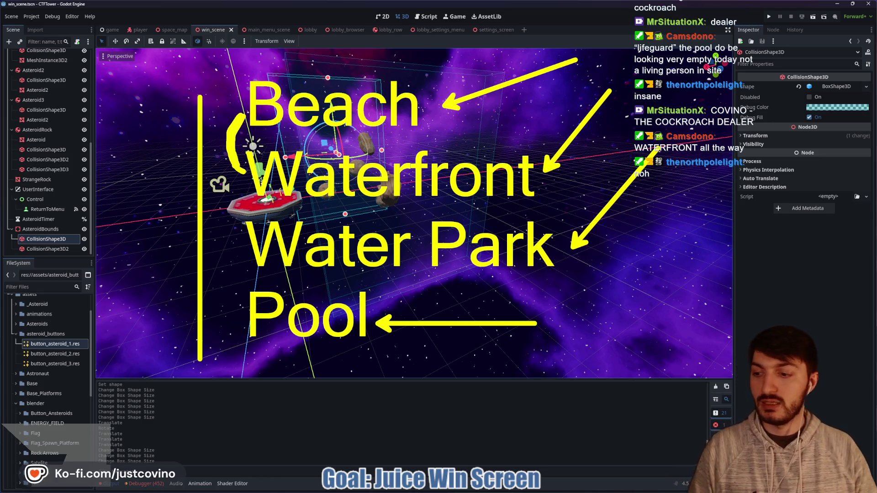
drag(247, 132, 399, 133)
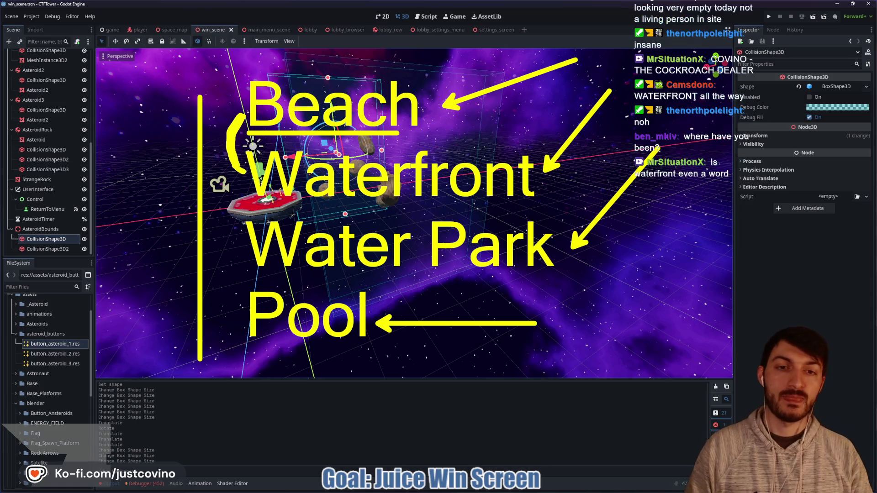
key(Escape)
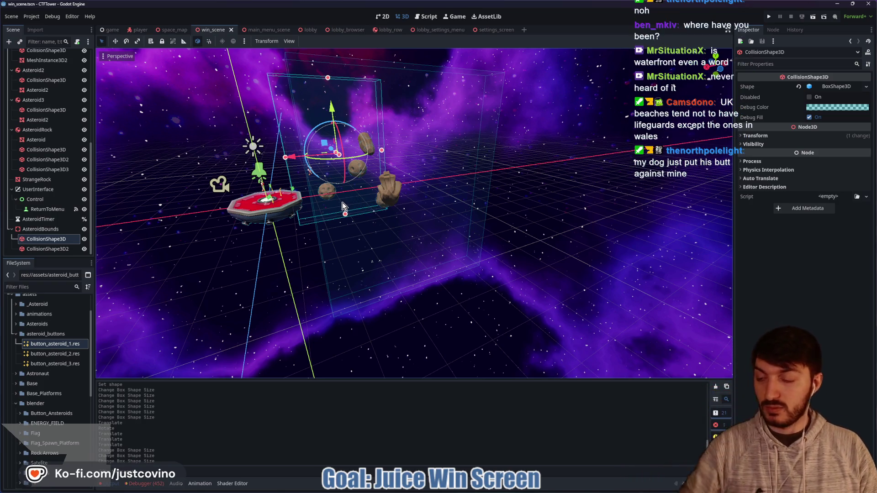
scroll(306, 224, up, 3)
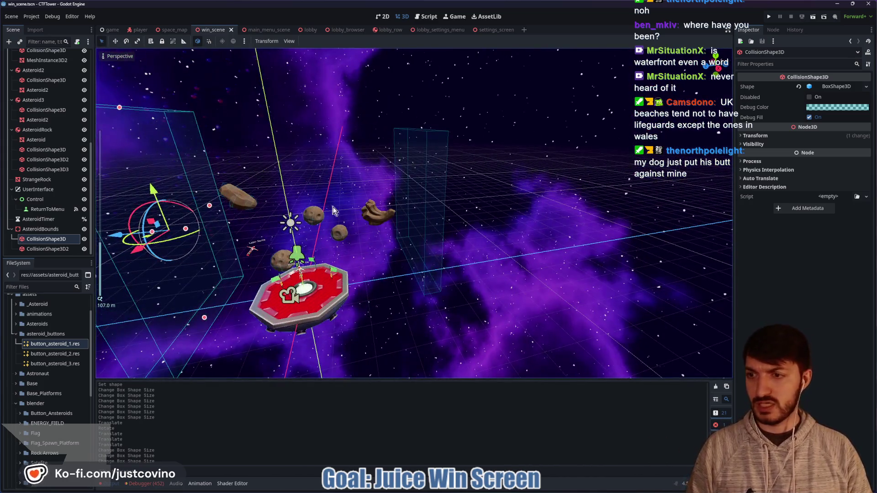
- Add CollisionShape3D3 under AsteroidBounds with a BoxShape3D and frame it in view
click(379, 222)
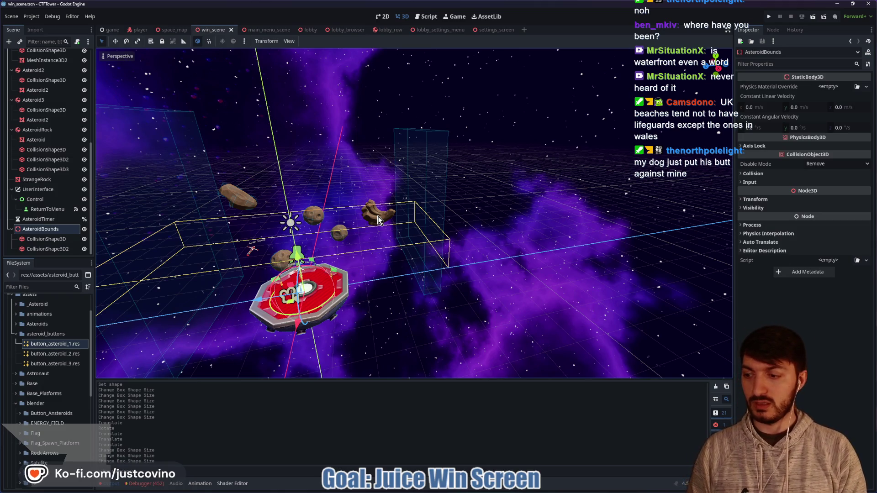
key(ctrl+a)
text(c)
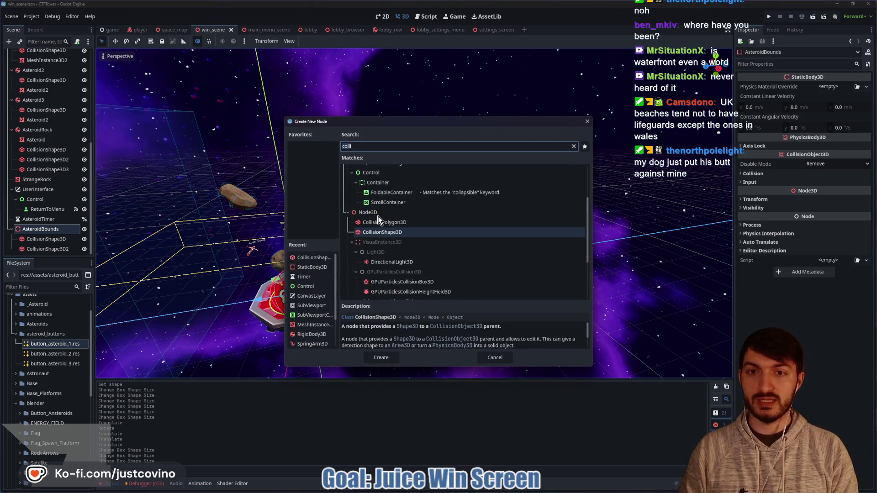
text(oll)
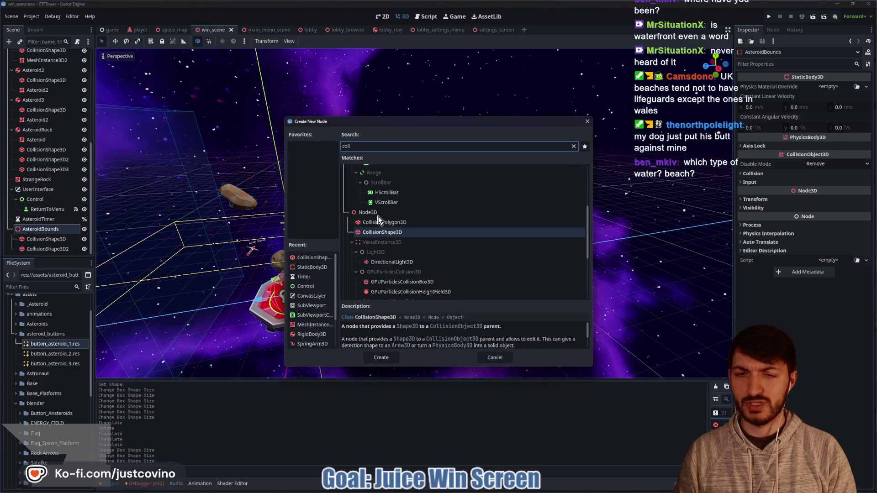
key(Return)
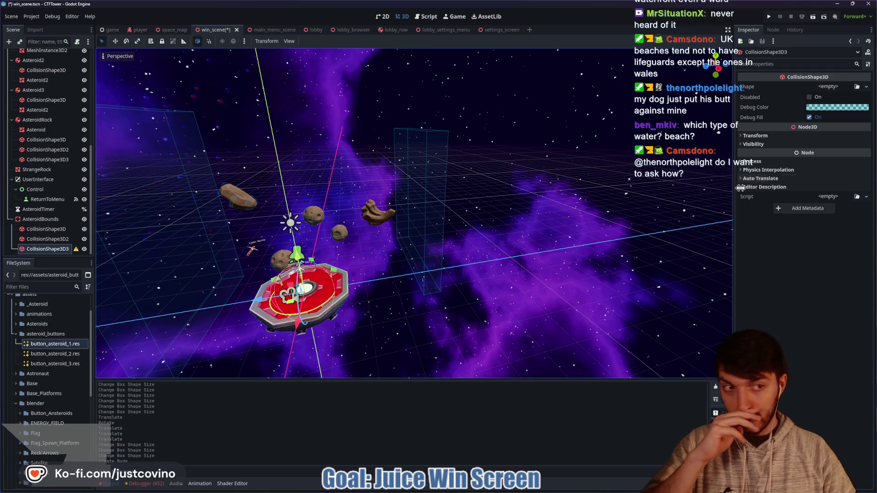
click(825, 91)
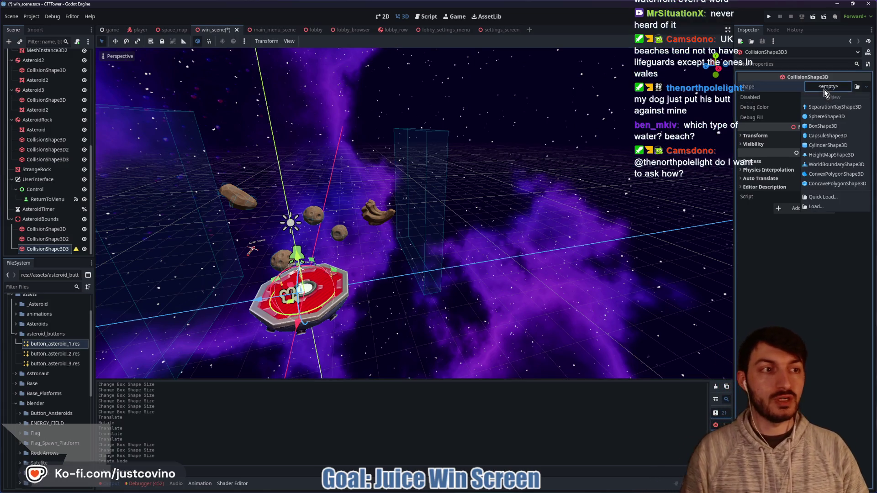
click(822, 127)
key(f)
scroll(464, 229, up, 5)
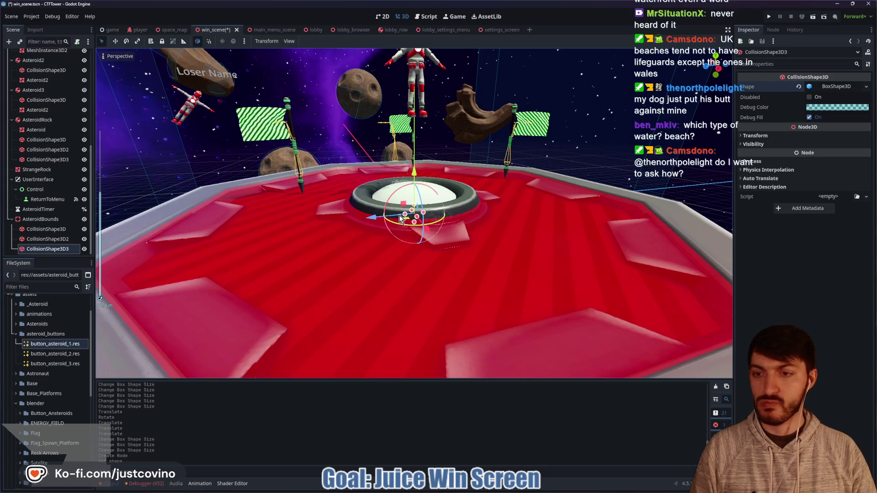
- Lengthen the third box along Z to about 33 and make it taller
drag(423, 213, 362, 265)
scroll(432, 250, down, 5)
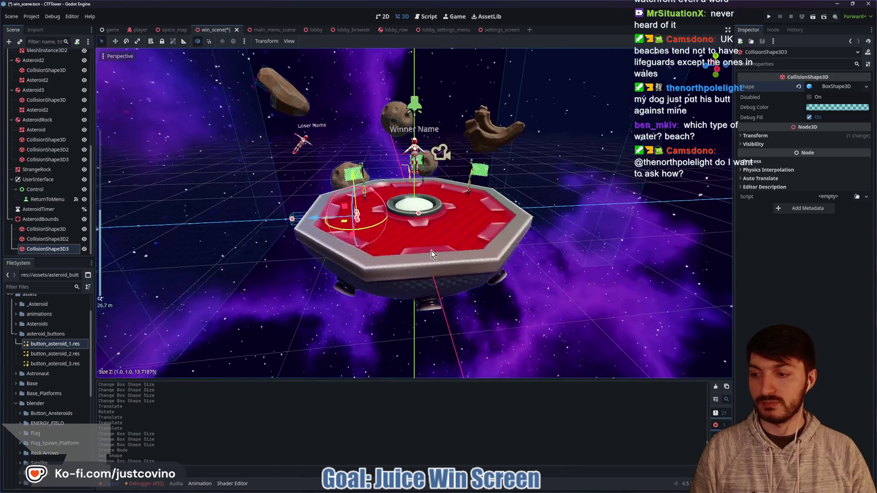
drag(420, 213, 444, 221)
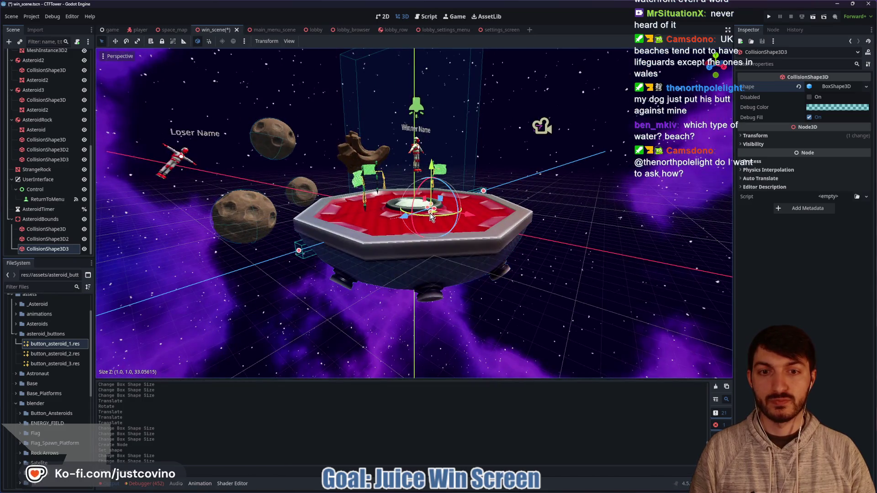
mouse_move(433, 217)
mouse_down()
mouse_move(425, 276)
mouse_move(413, 228)
mouse_move(374, 248)
mouse_up()
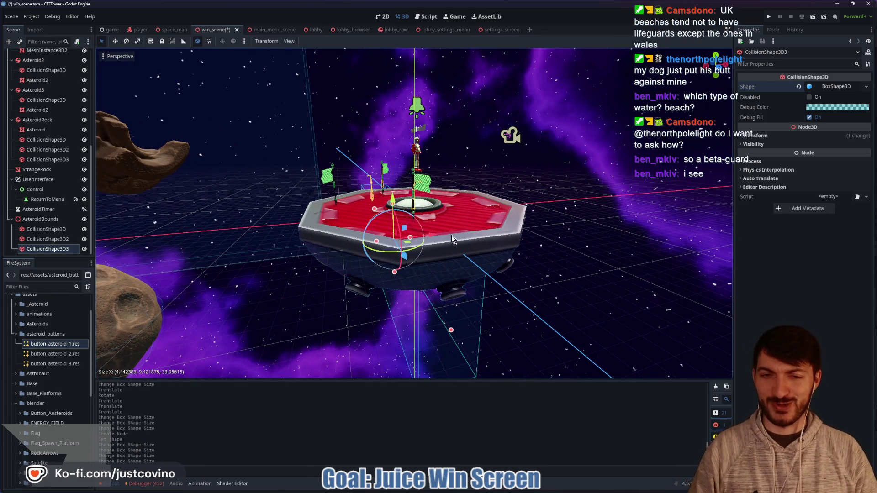
mouse_move(437, 215)
mouse_down()
mouse_move(440, 185)
mouse_move(449, 215)
mouse_move(445, 52)
mouse_up()
scroll(451, 174, down, 3)
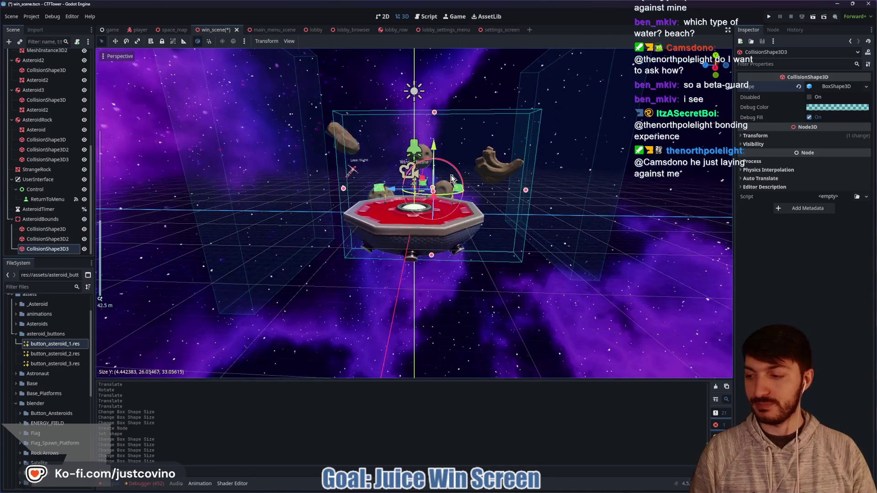
mouse_move(491, 203)
mouse_down()
mouse_move(421, 225)
mouse_move(595, 131)
mouse_move(562, 169)
mouse_move(496, 193)
mouse_move(430, 196)
mouse_up()
scroll(546, 190, down, 3)
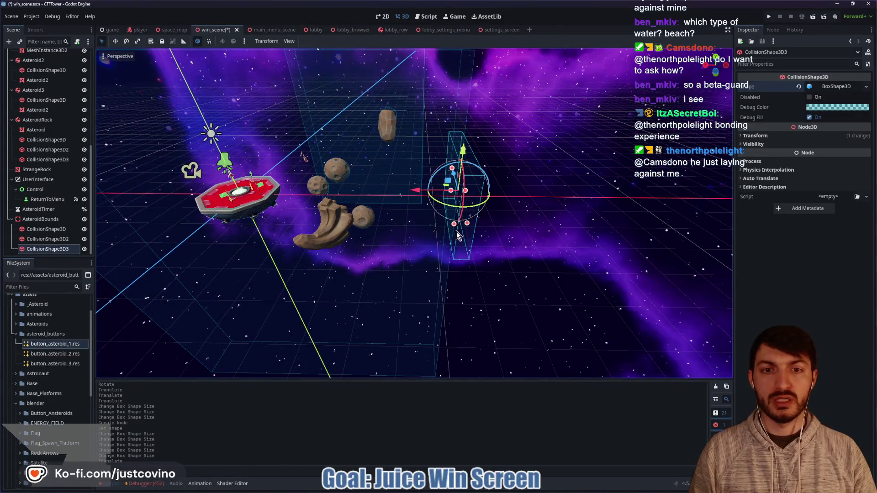
- Pull the third box to about 99 units tall and widen it along Z to about 96
drag(453, 224, 421, 317)
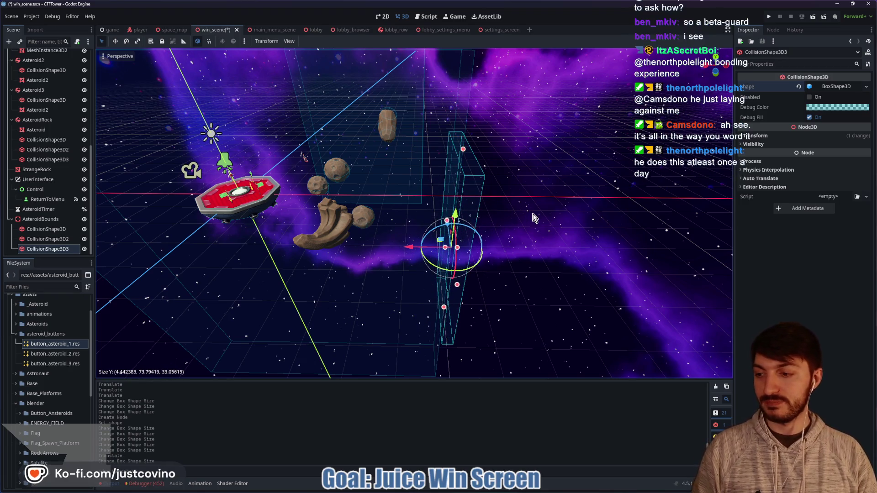
drag(464, 149, 488, 53)
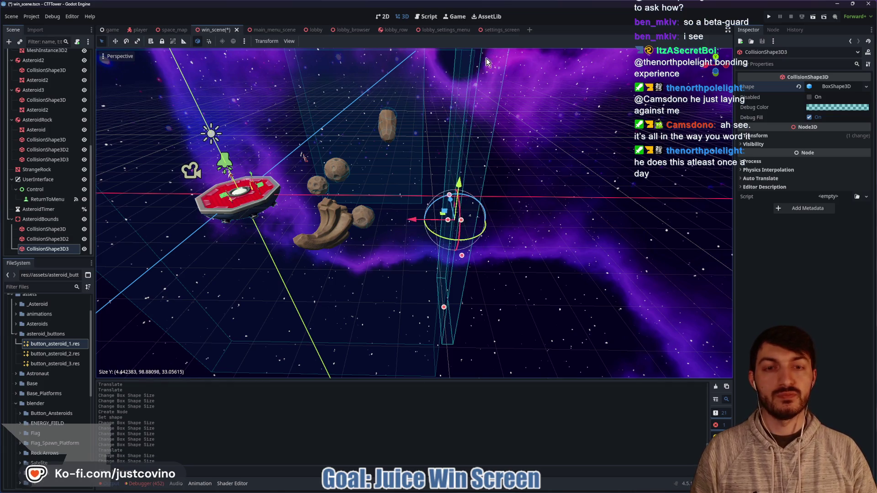
scroll(533, 187, down, 4)
mouse_move(457, 123)
mouse_down()
mouse_move(489, 177)
mouse_move(367, 225)
mouse_up()
mouse_move(450, 223)
mouse_down()
mouse_move(530, 220)
mouse_move(514, 221)
mouse_up()
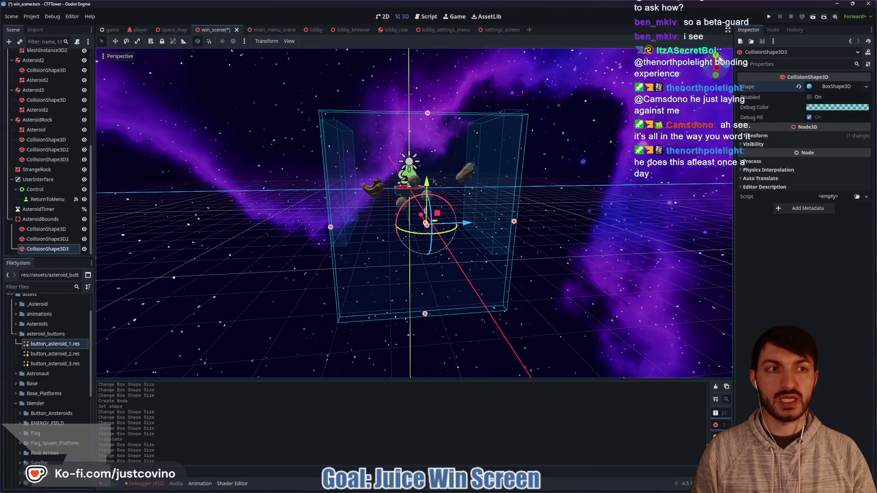
click(717, 74)
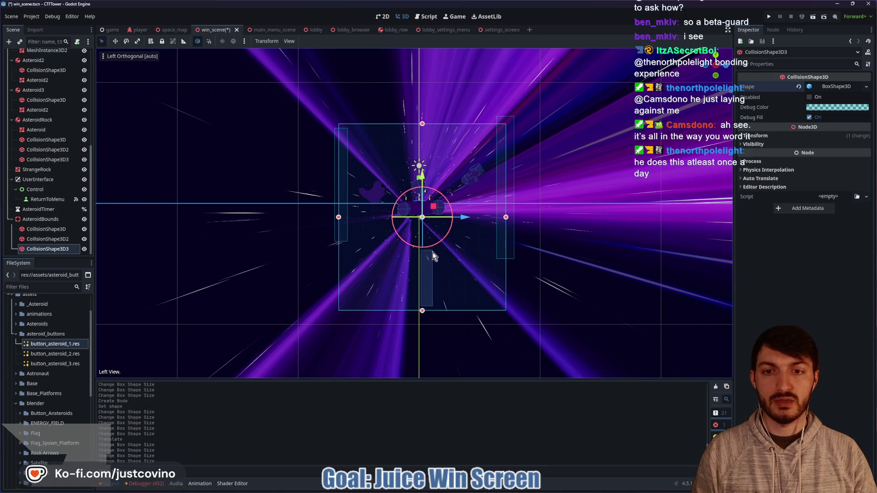
- In Left Orthogonal view, trim CollisionShape3D3 to about 75 units tall
click(433, 255)
drag(422, 311, 418, 270)
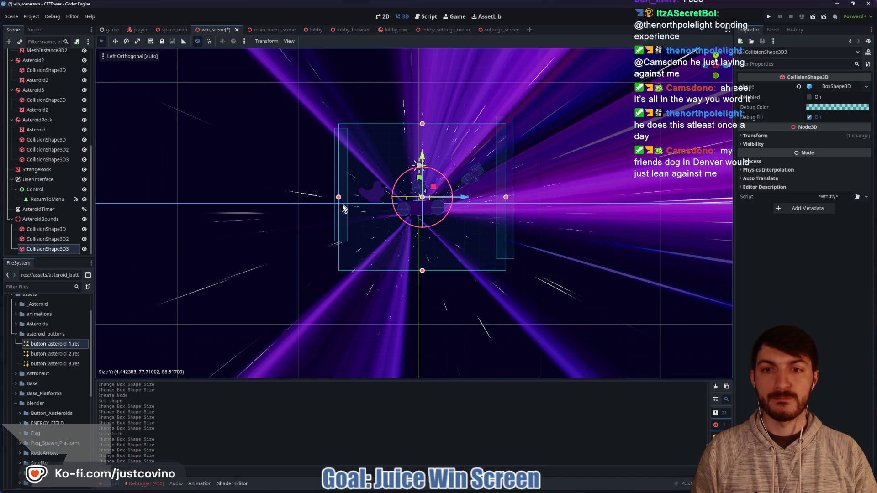
drag(338, 199, 335, 198)
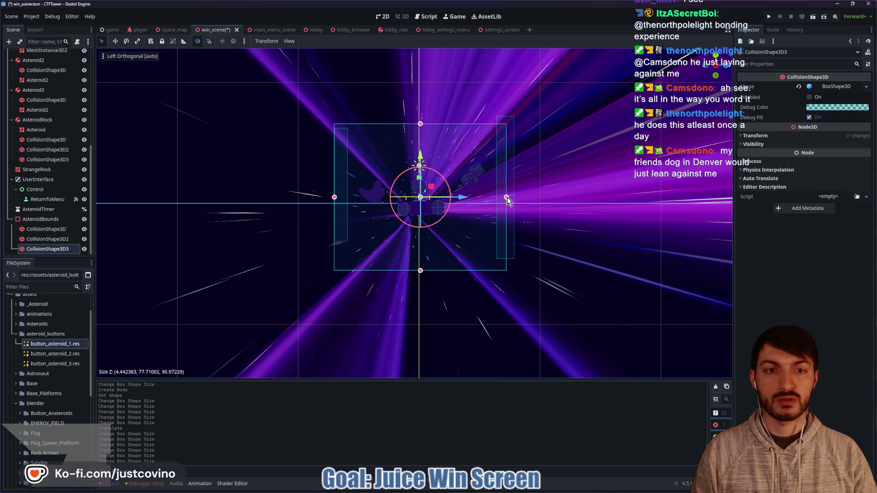
drag(506, 197, 514, 197)
drag(420, 124, 423, 118)
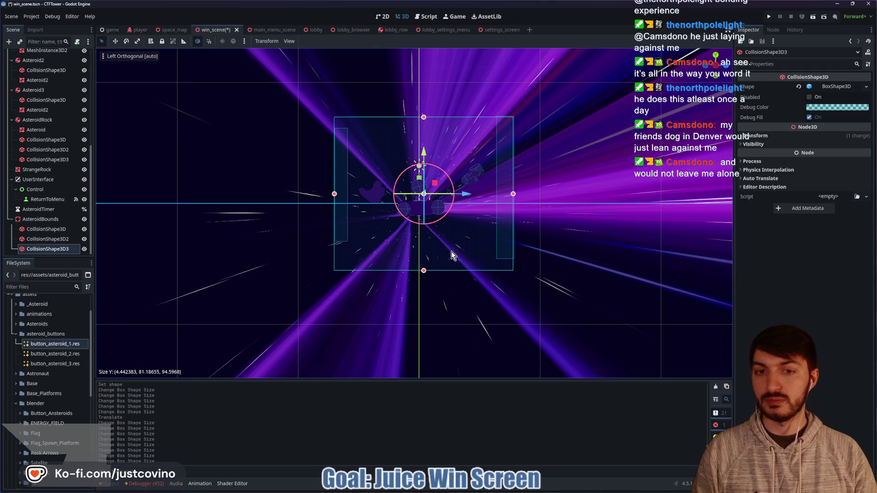
drag(423, 271, 424, 259)
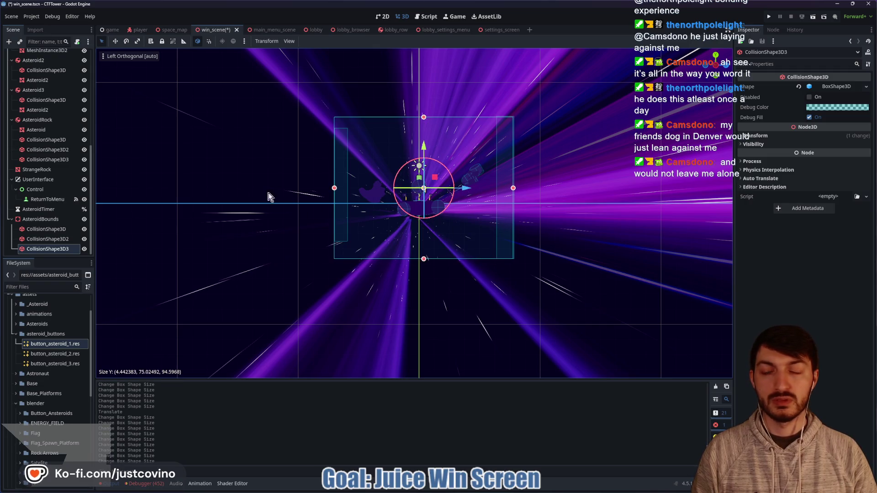
- Lengthen CollisionShape3D2 up and down to about 75.2 units tall
click(57, 238)
drag(340, 241, 342, 258)
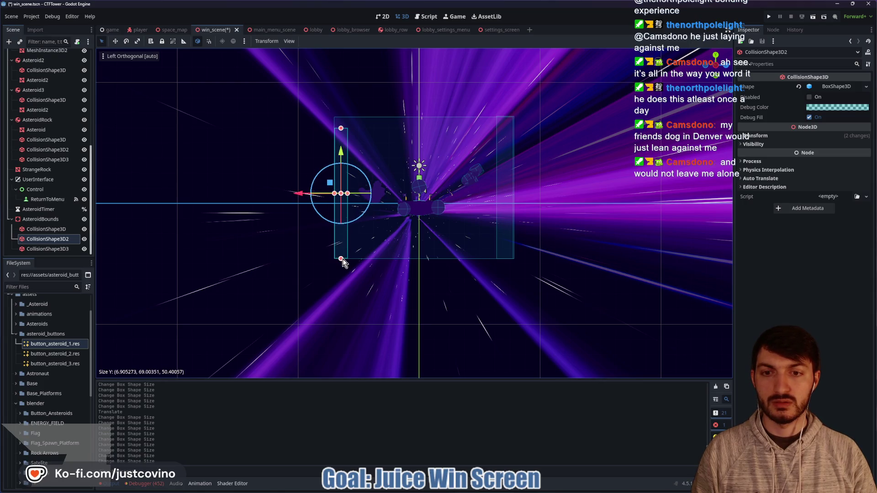
drag(341, 128, 343, 117)
mouse_move(441, 174)
mouse_down()
mouse_move(479, 234)
mouse_move(552, 235)
mouse_up()
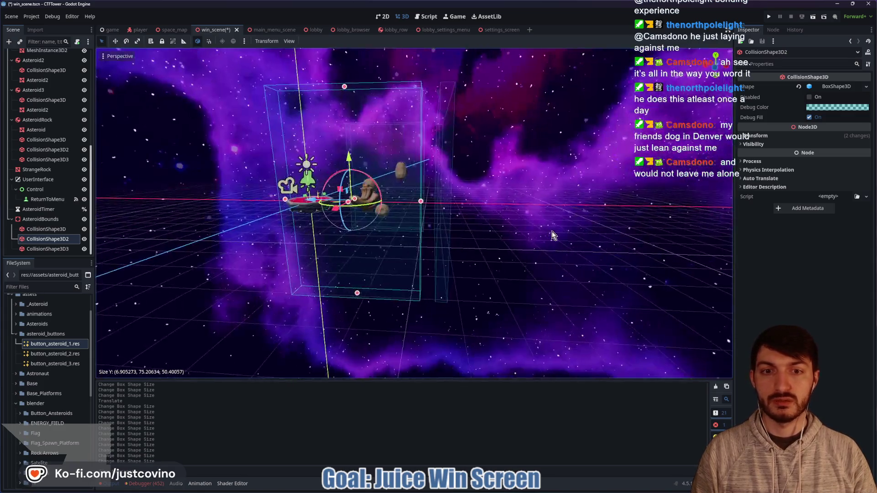
- Thicken CollisionShape3D3 to about 11 units along X and check the enclosed bounds
click(48, 249)
mouse_move(437, 190)
mouse_down()
mouse_move(370, 232)
mouse_move(434, 240)
mouse_move(365, 284)
mouse_move(395, 250)
mouse_up()
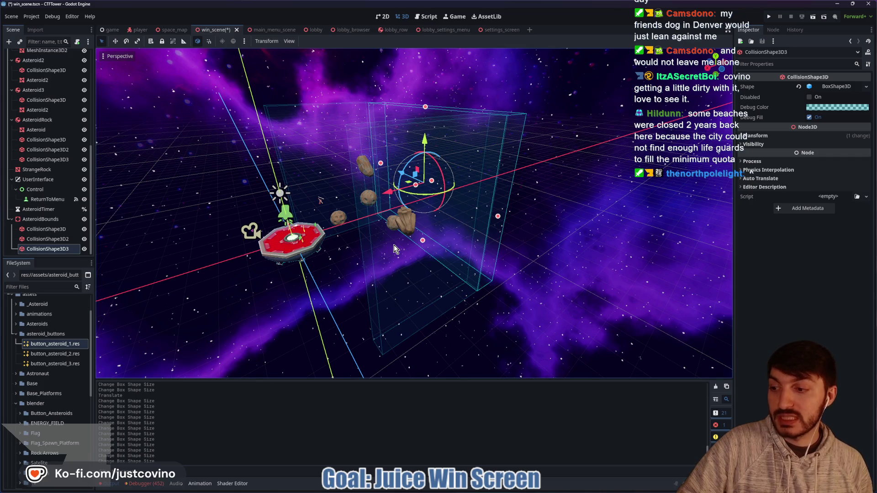
scroll(366, 227, up, 6)
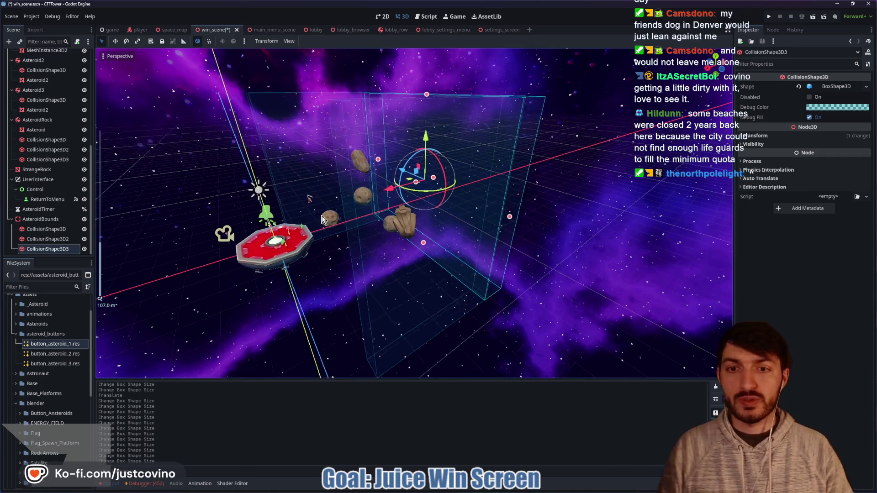
scroll(404, 243, down, 5)
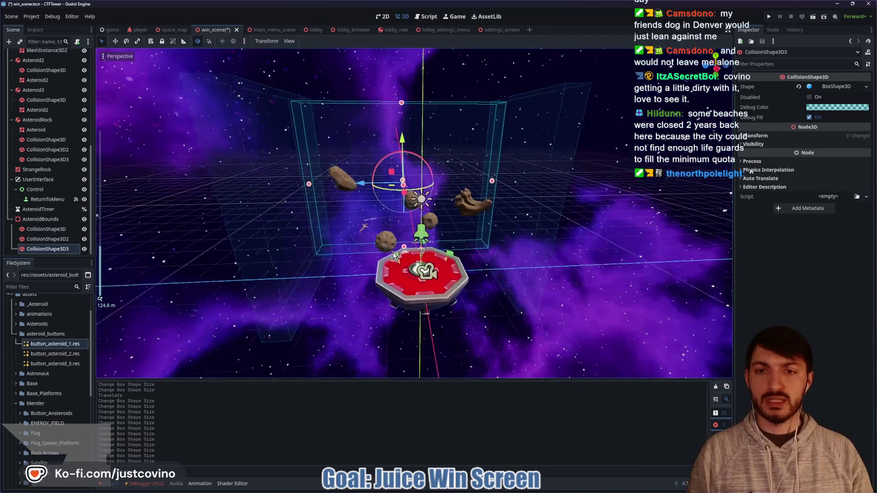
mouse_move(404, 244)
mouse_down()
mouse_move(365, 293)
mouse_move(298, 254)
mouse_up()
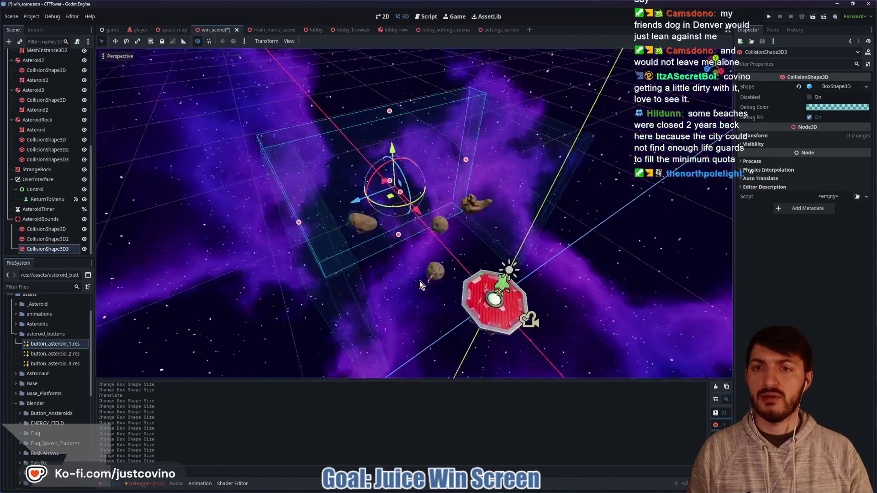
click(41, 220)
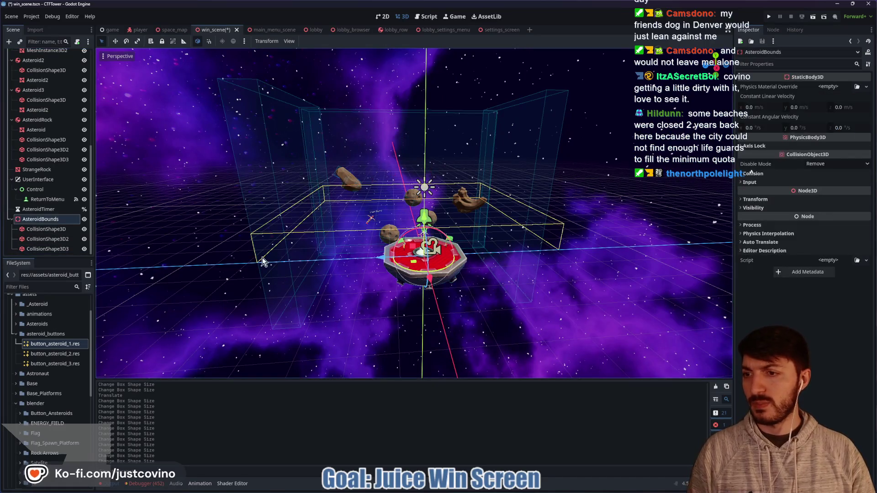
- Add CollisionShape3D4 under AsteroidBounds with a BoxShape3D
key(ctrl+a)
text(coll)
key(Return)
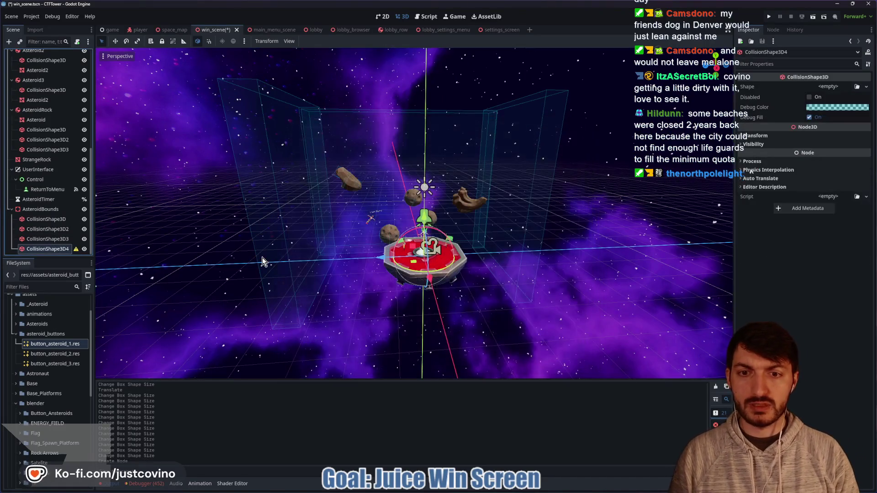
click(823, 88)
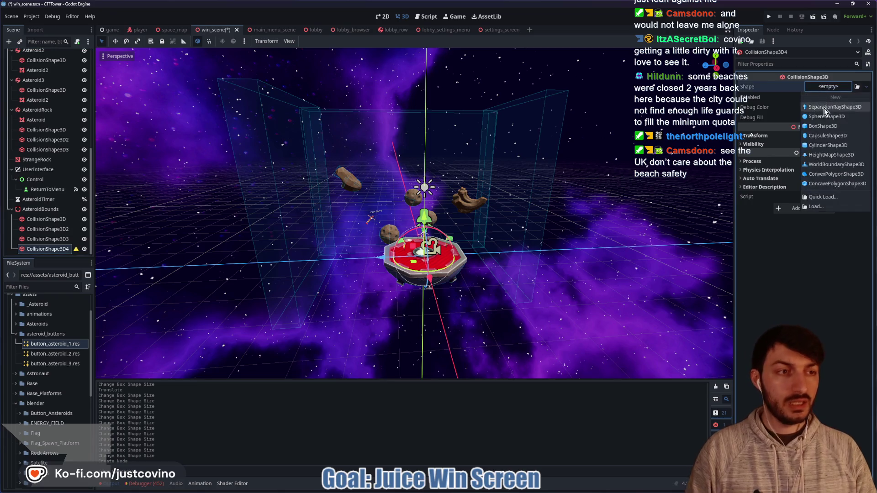
click(824, 108)
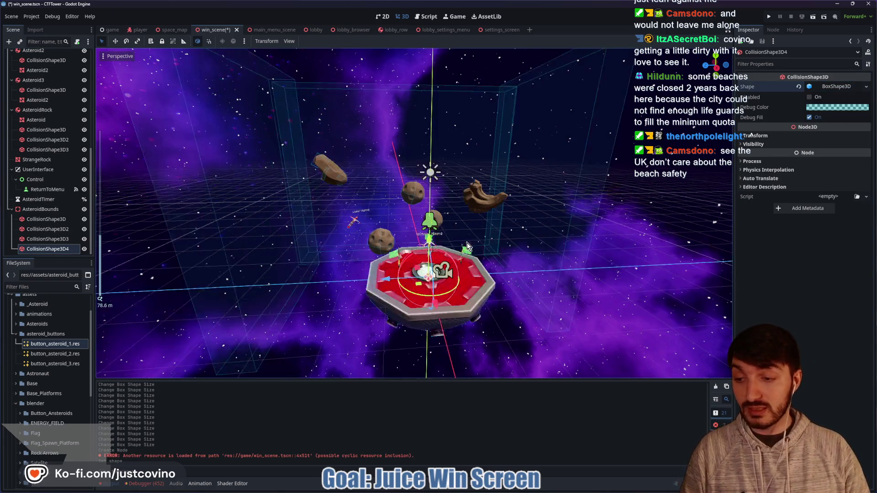
- Stretch the fourth box along Z to about 43.5 units
scroll(466, 242, up, 5)
scroll(464, 240, down, 6)
scroll(464, 240, up, 8)
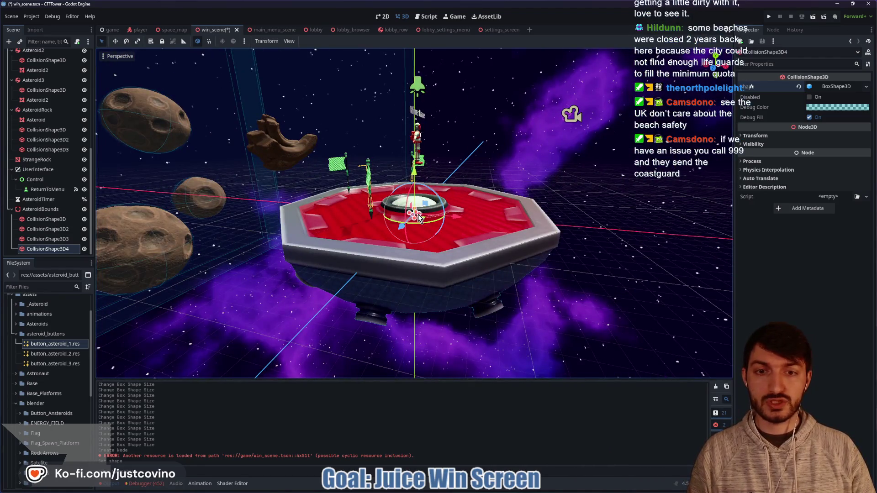
scroll(420, 223, down, 3)
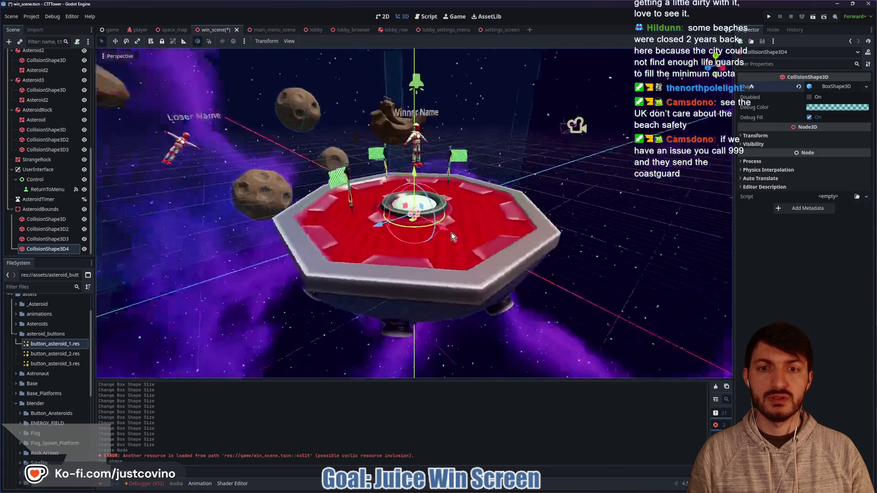
drag(416, 214, 194, 263)
drag(419, 213, 602, 210)
mouse_move(448, 219)
mouse_down()
mouse_move(437, 204)
mouse_move(526, 219)
mouse_move(565, 240)
mouse_move(528, 228)
mouse_move(496, 249)
mouse_up()
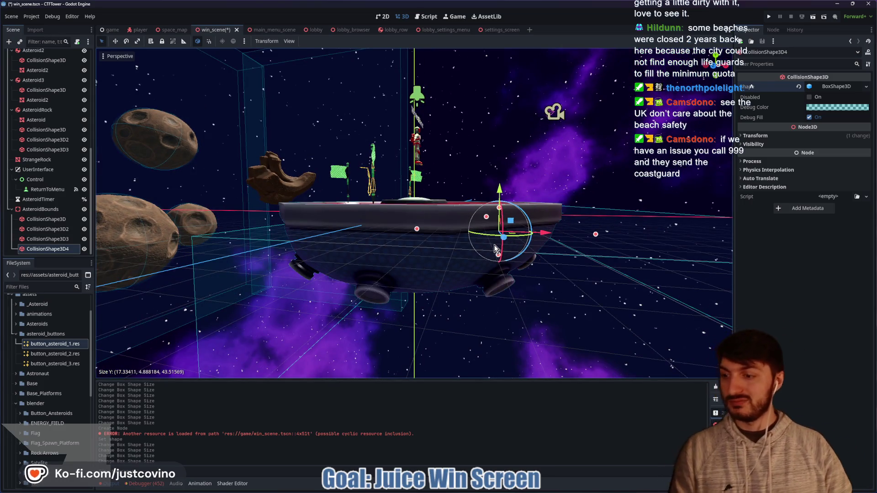
mouse_move(526, 165)
mouse_down()
mouse_move(478, 199)
mouse_move(407, 187)
mouse_up()
scroll(407, 187, down, 3)
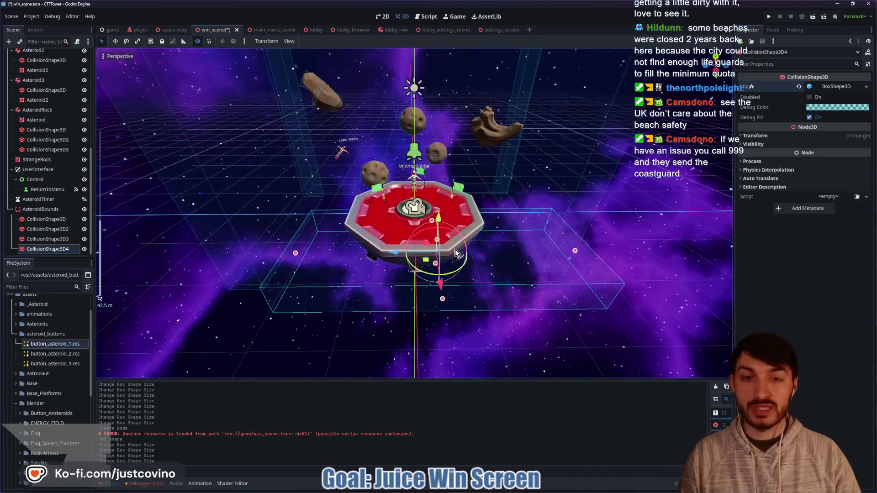
- In the right-side view, widen the fourth box to about 95 and make it 75 tall
click(715, 69)
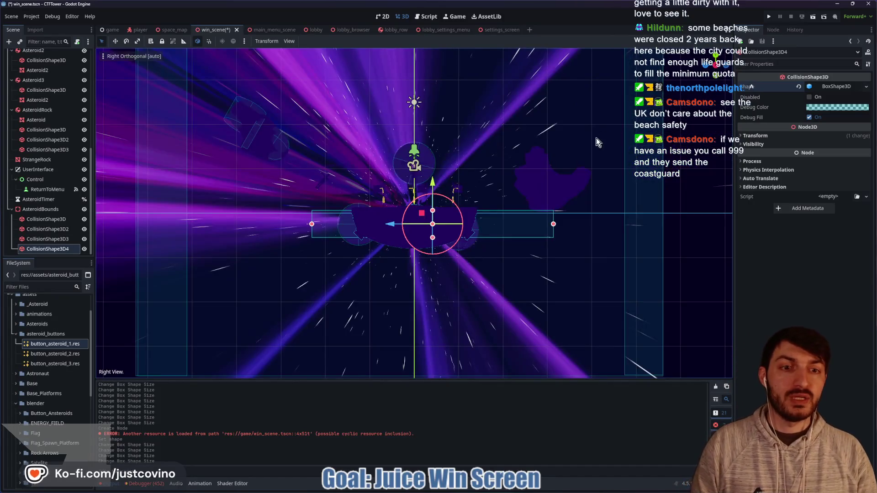
scroll(554, 227, down, 5)
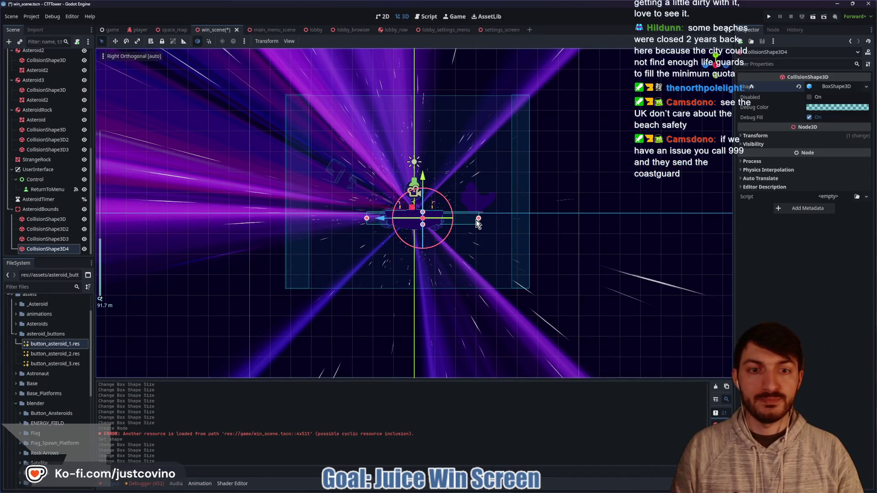
drag(480, 223, 530, 223)
drag(366, 219, 285, 223)
drag(408, 225, 410, 245)
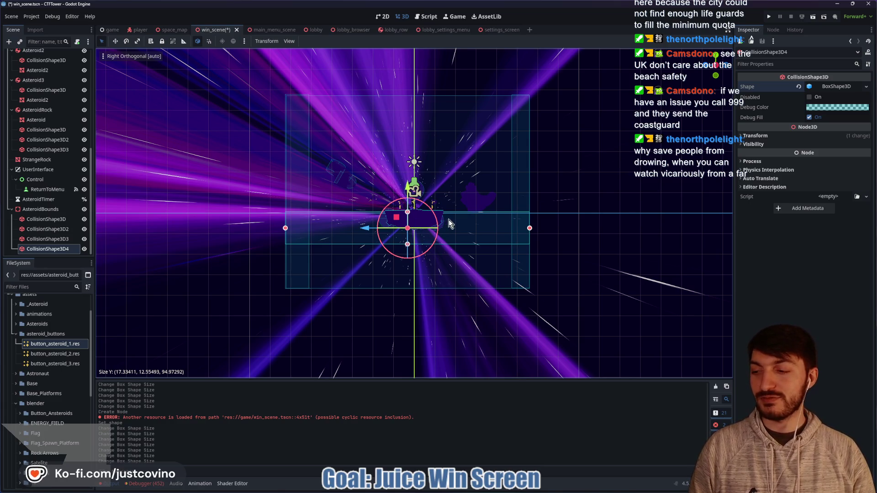
mouse_move(450, 219)
mouse_down()
mouse_move(553, 254)
mouse_move(431, 220)
mouse_up()
key(KP_3)
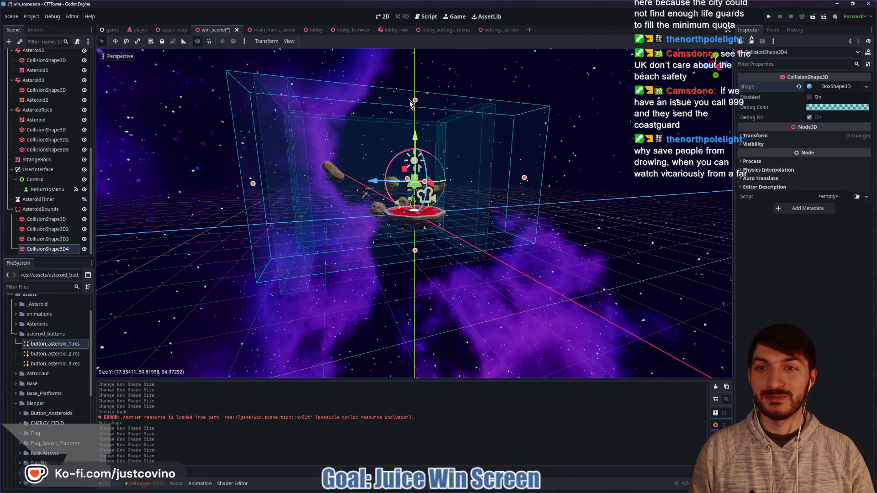
drag(408, 113, 408, 94)
drag(406, 243, 419, 287)
- Shift the fourth wall along X and start adding another child to AsteroidBounds
mouse_move(471, 278)
mouse_down()
mouse_move(498, 278)
mouse_move(430, 248)
mouse_up()
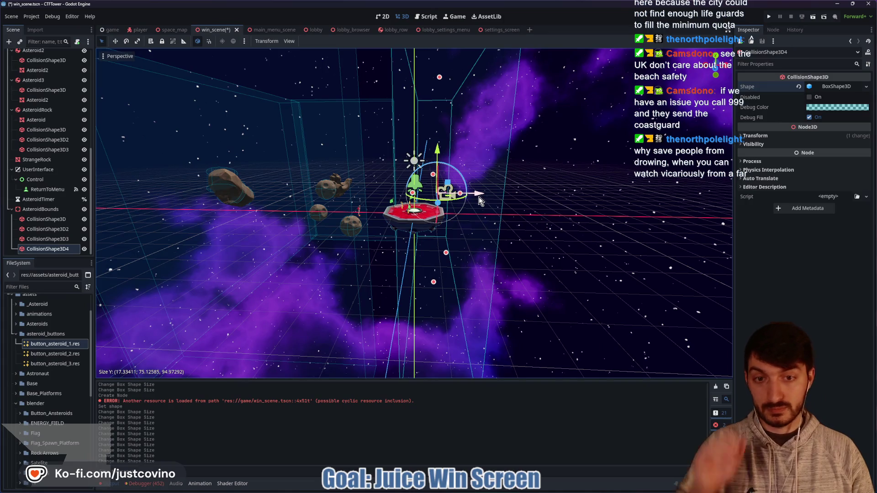
mouse_move(479, 197)
mouse_down()
mouse_move(457, 195)
mouse_move(426, 236)
mouse_move(422, 271)
mouse_move(472, 248)
mouse_move(370, 239)
mouse_up()
scroll(343, 236, up, 5)
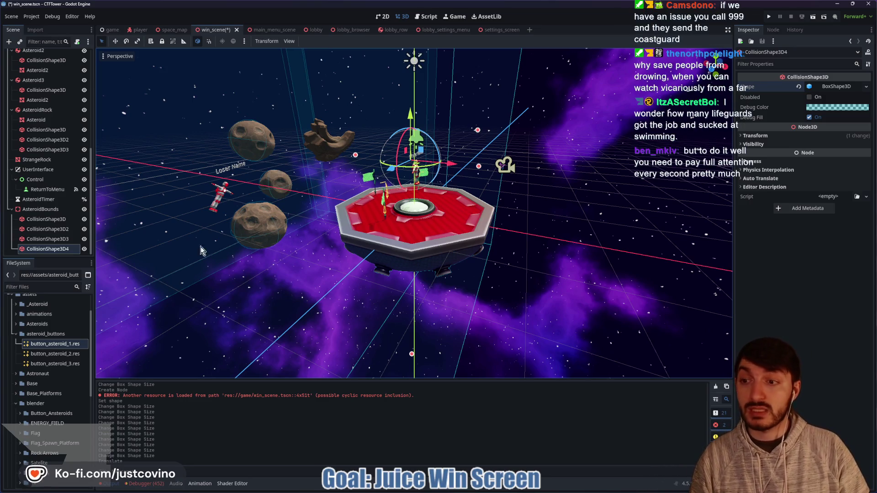
click(39, 210)
key(ctrl+a)
- Add a new CollisionShape3D under AsteroidBounds with a BoxShape3D shape, replacing an initial sphere
text(colli)
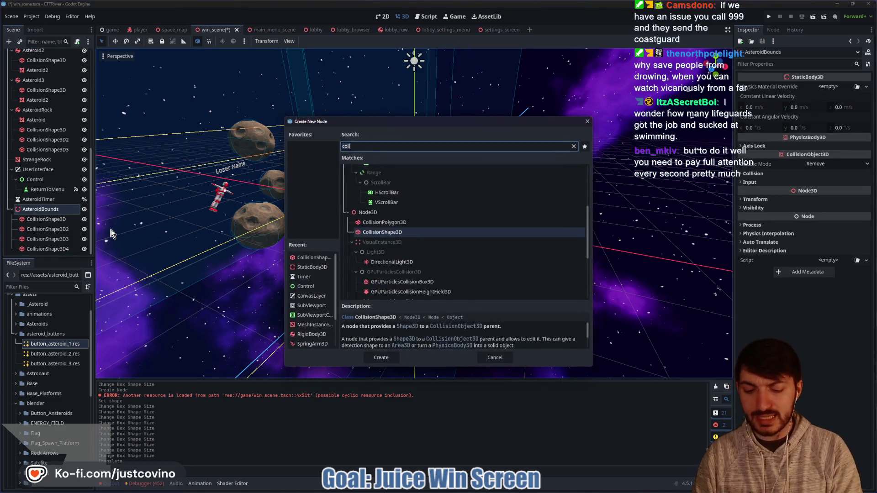
key(Return)
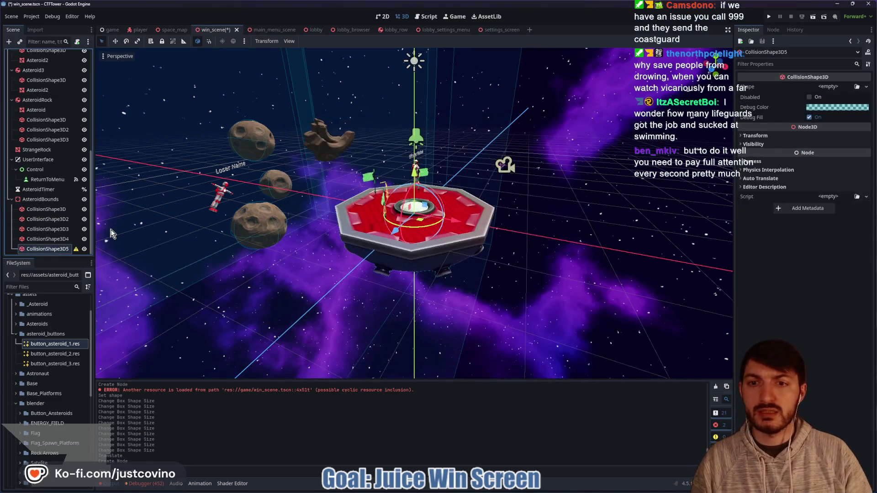
click(827, 86)
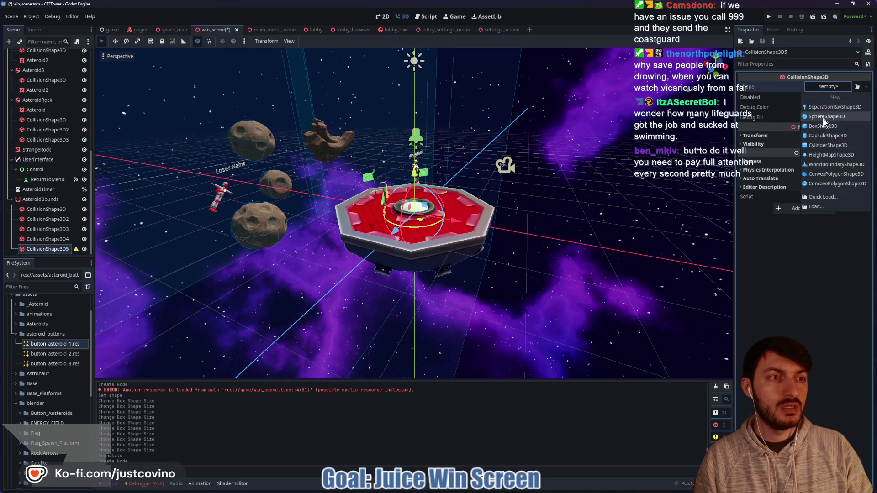
click(823, 118)
click(798, 87)
click(827, 86)
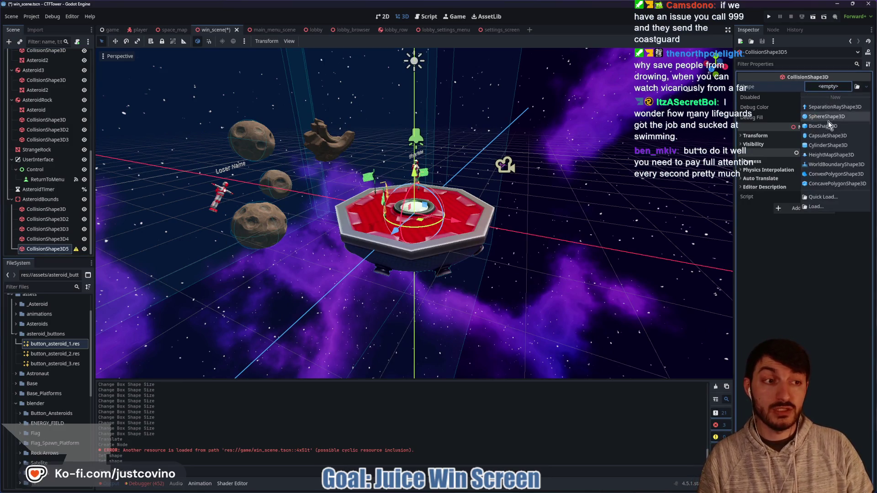
click(823, 126)
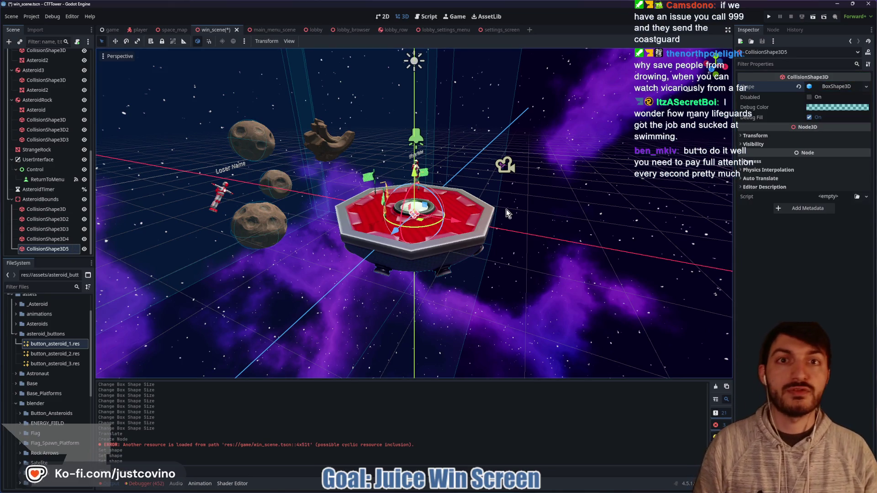
- In the side orthographic view, stretch the box long along Z and make it slightly taller
mouse_move(515, 227)
mouse_down()
mouse_move(468, 229)
mouse_move(445, 220)
mouse_up()
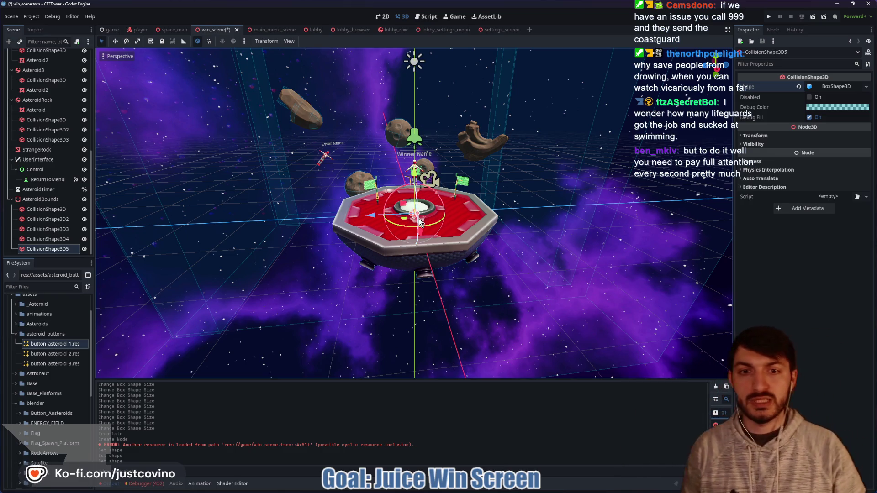
scroll(442, 230, up, 8)
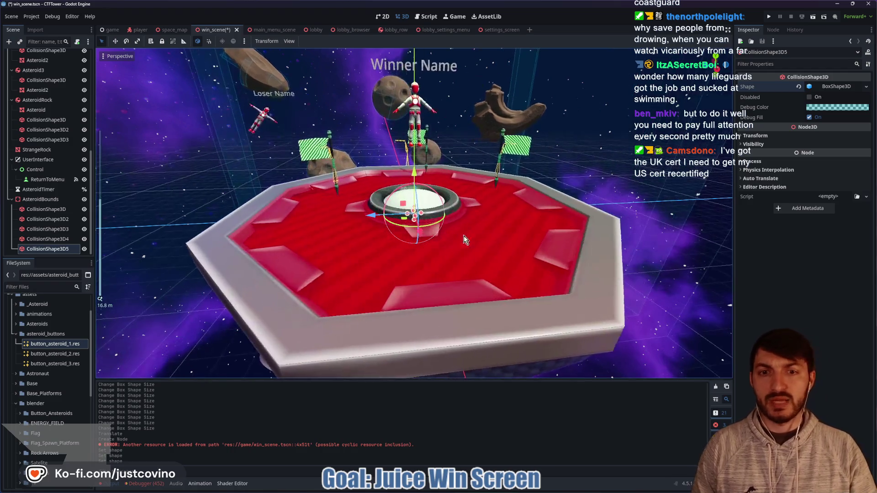
drag(421, 214, 653, 217)
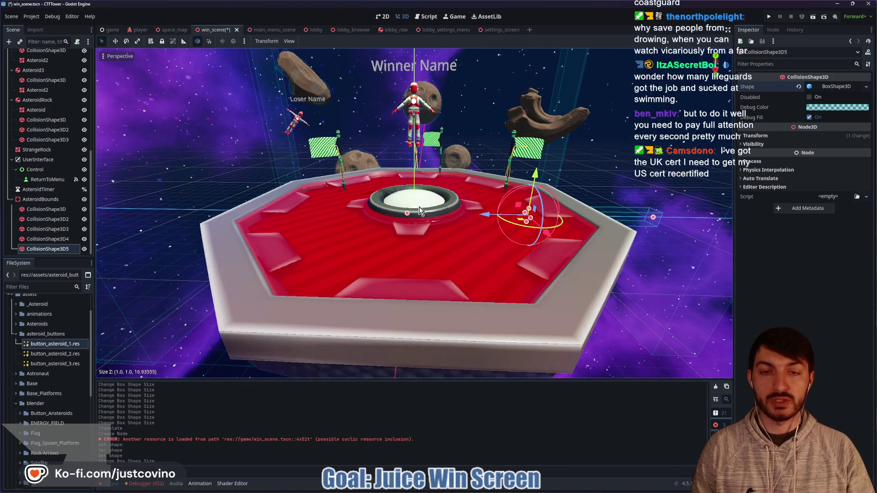
drag(406, 215, 118, 211)
key(f)
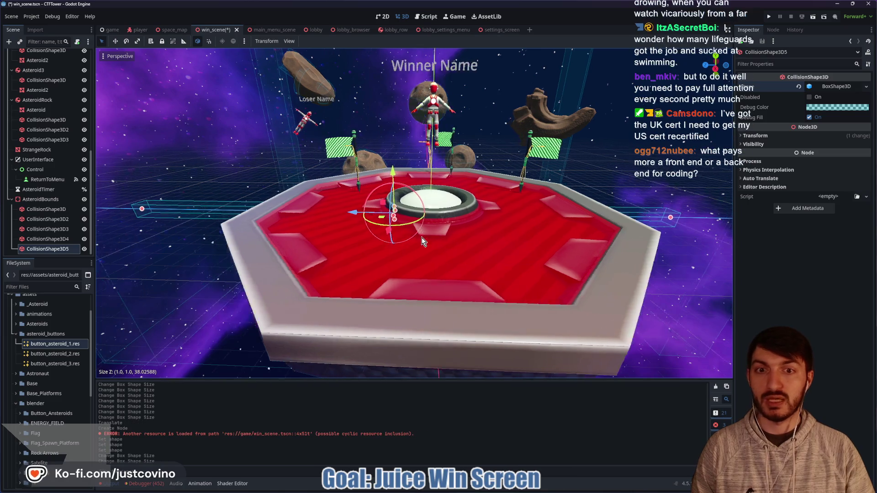
click(716, 67)
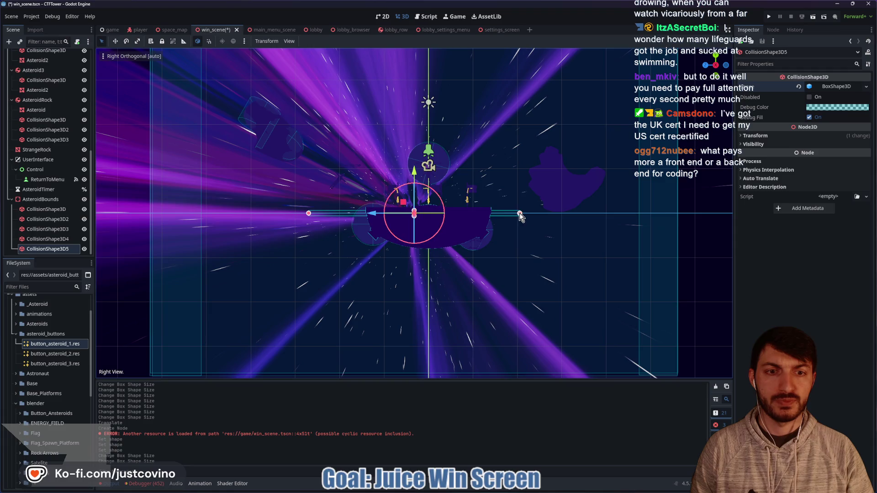
drag(519, 214, 678, 214)
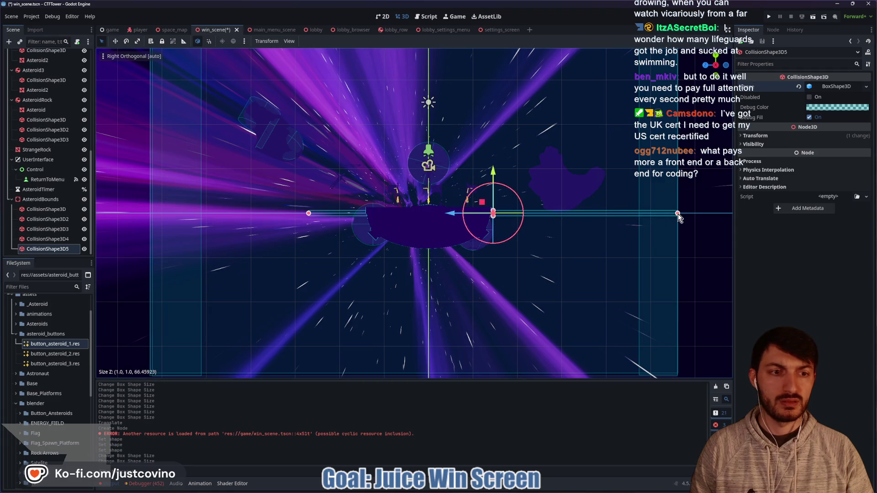
drag(309, 213, 151, 219)
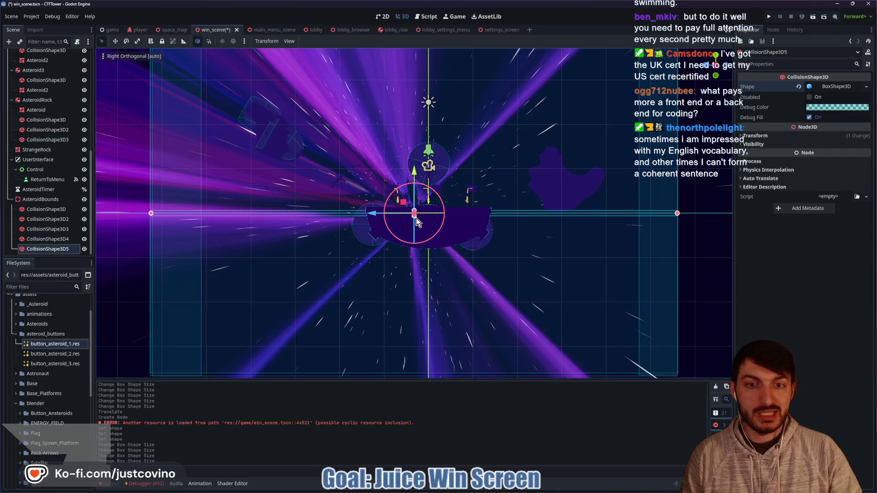
drag(414, 219, 425, 261)
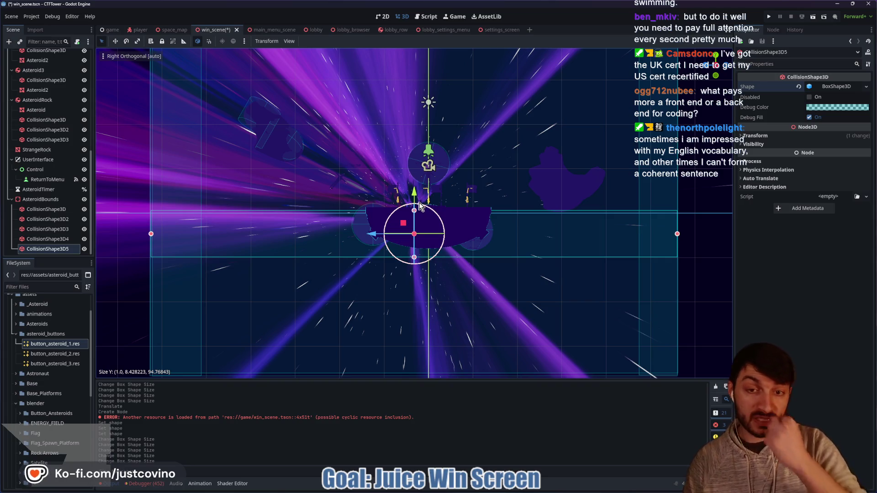
- Widen the flat box along X from the front orthographic view
drag(419, 205, 612, 248)
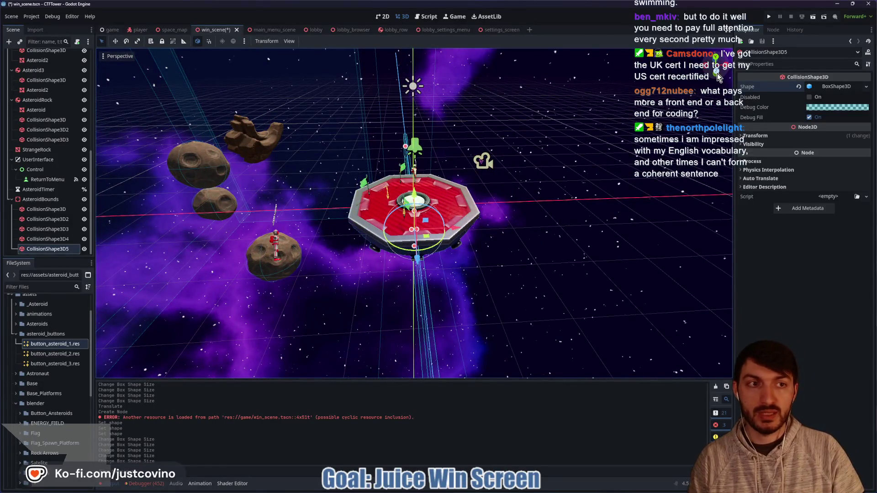
click(718, 76)
mouse_move(567, 200)
mouse_down()
mouse_move(558, 231)
mouse_move(583, 223)
mouse_up()
mouse_move(411, 233)
mouse_down()
mouse_move(319, 265)
mouse_move(240, 279)
mouse_up()
scroll(240, 278, down, 2)
drag(231, 238, 175, 241)
- Move the flat box down below the platform and asteroids to act as a floor
drag(221, 257, 275, 221)
scroll(320, 233, down, 5)
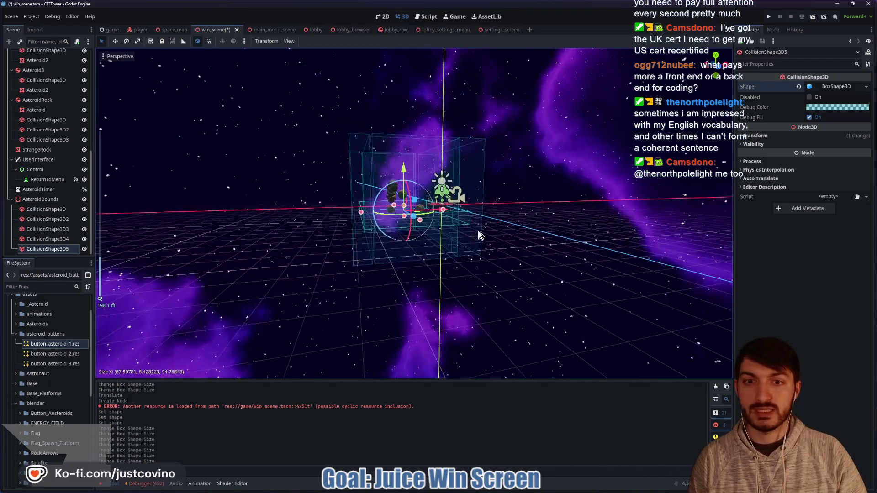
drag(403, 192, 410, 266)
scroll(475, 256, up, 3)
mouse_move(475, 256)
mouse_down()
mouse_move(494, 267)
mouse_move(361, 281)
mouse_move(352, 304)
mouse_move(450, 285)
mouse_up()
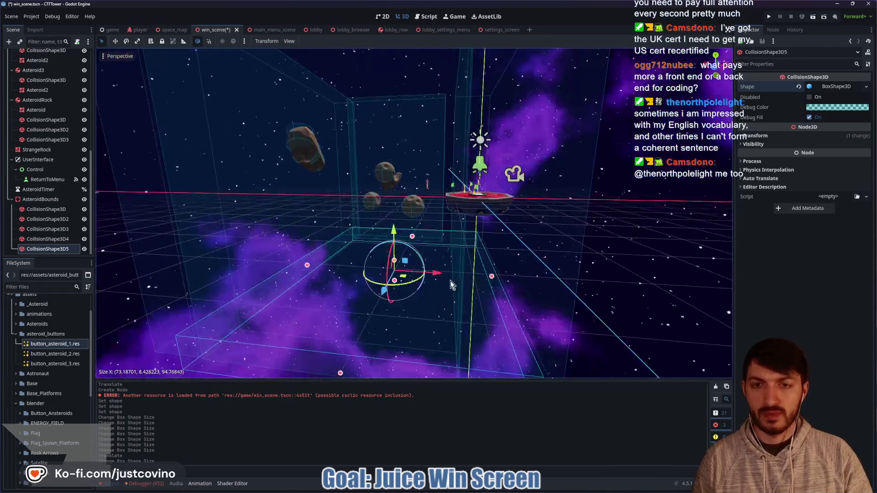
click(417, 235)
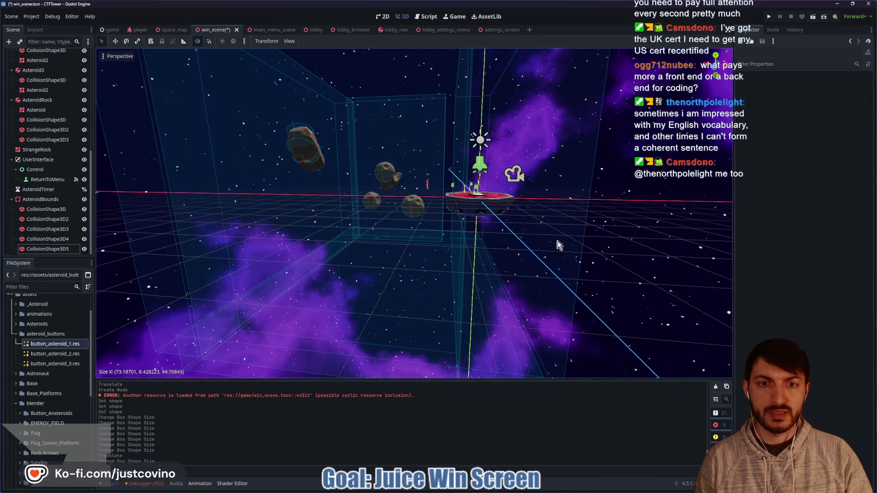
- Select CollisionShape3D5 and duplicate it with Ctrl+D
drag(555, 245, 587, 265)
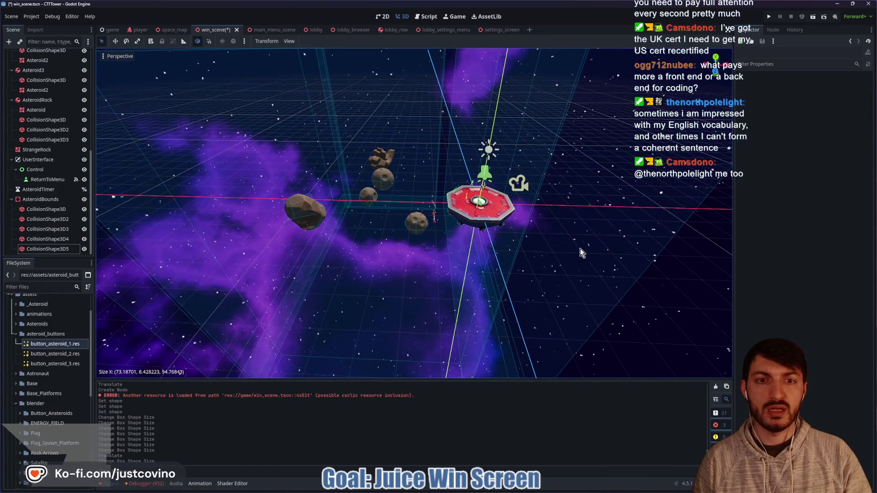
scroll(581, 240, down, 3)
mouse_move(585, 234)
mouse_down()
mouse_move(583, 274)
mouse_move(565, 241)
mouse_move(568, 222)
mouse_up()
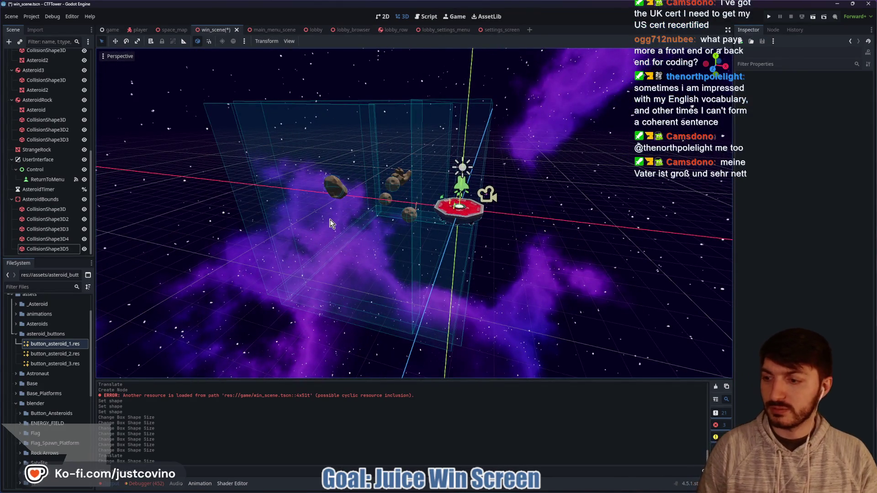
click(48, 249)
key(ctrl+d)
- Raise the duplicated CollisionShape3D6 along Y above the asteroids as a ceiling
mouse_move(398, 213)
mouse_down()
mouse_move(401, 27)
mouse_move(401, 35)
mouse_up()
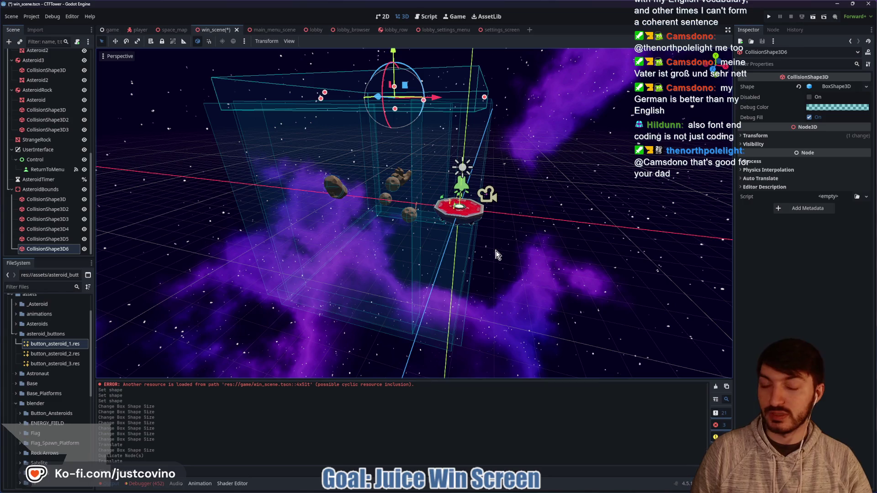
scroll(516, 251, up, 6)
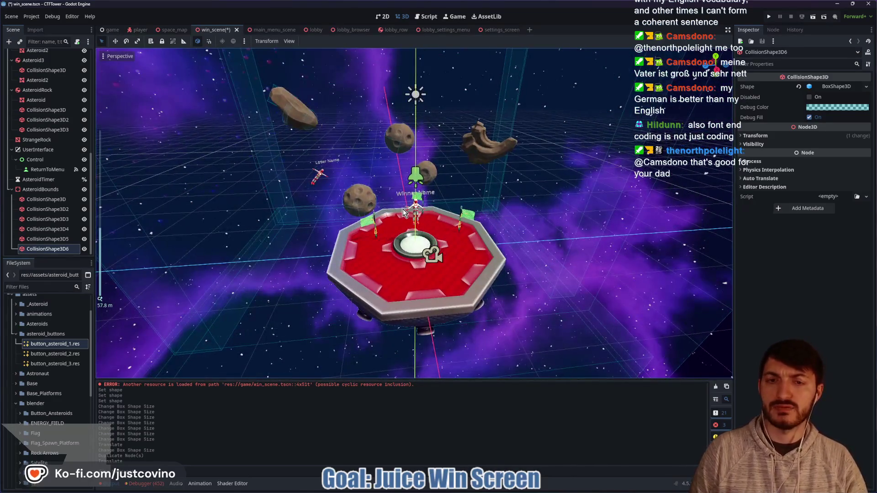
scroll(445, 237, up, 5)
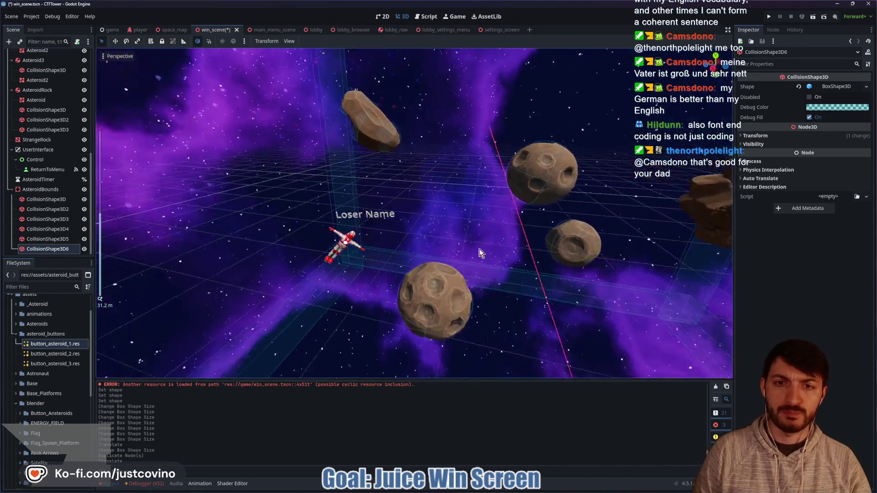
mouse_move(479, 253)
mouse_down()
mouse_move(462, 245)
mouse_move(492, 251)
mouse_up()
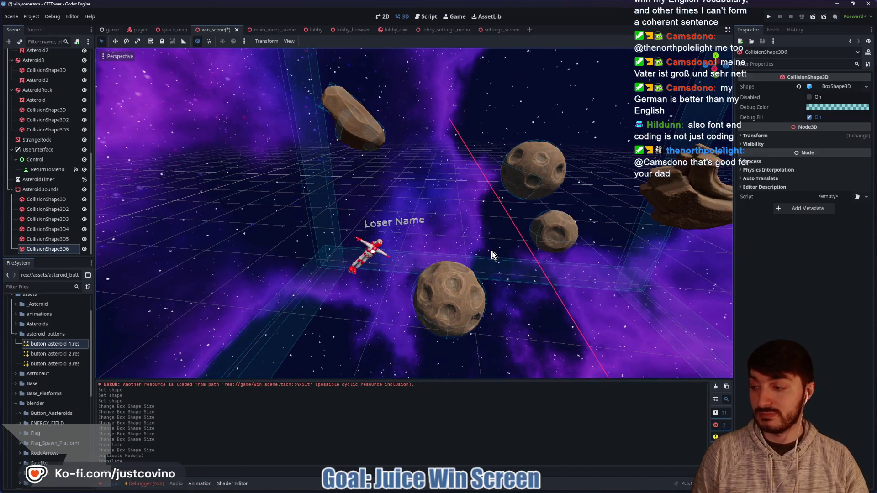
click(31, 191)
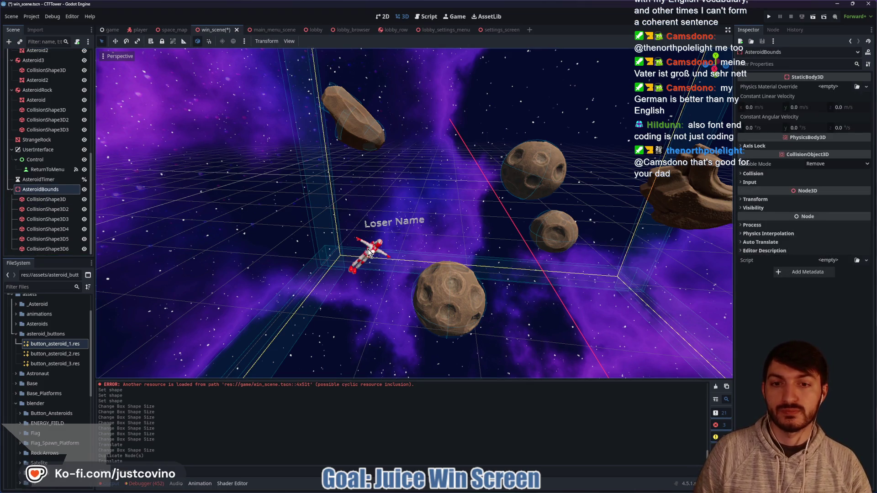
scroll(64, 219, up, 5)
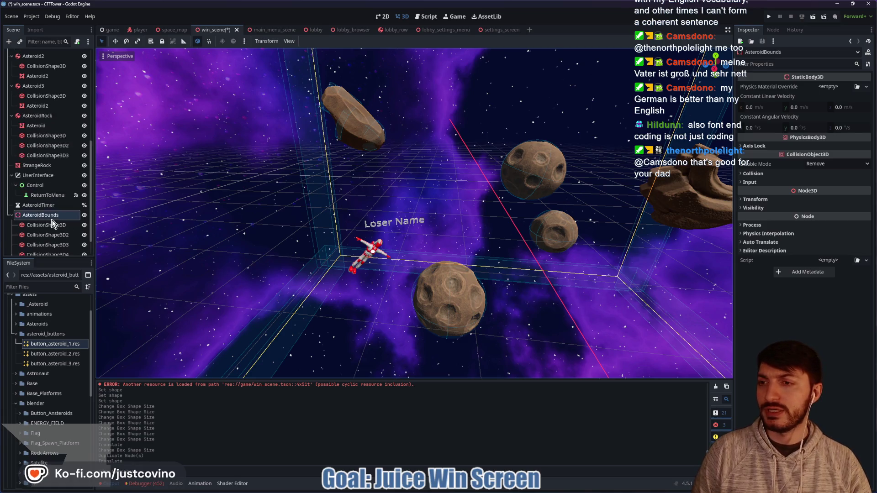
click(365, 251)
scroll(55, 178, up, 5)
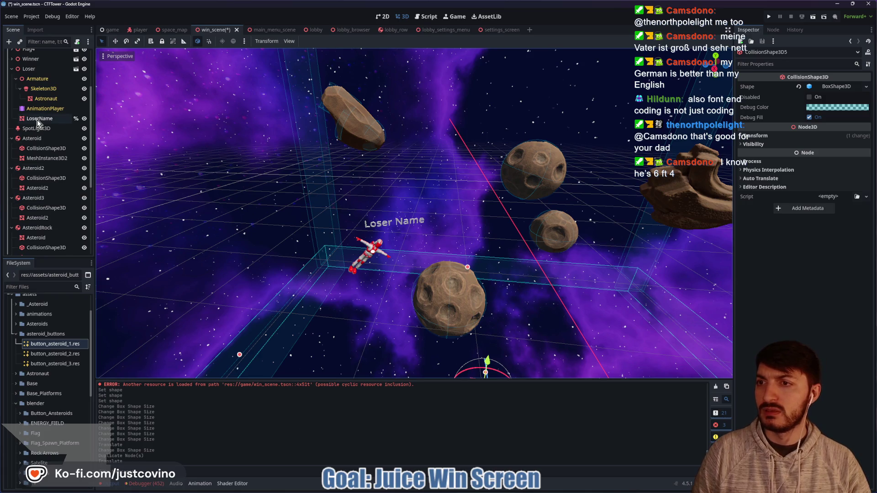
click(29, 69)
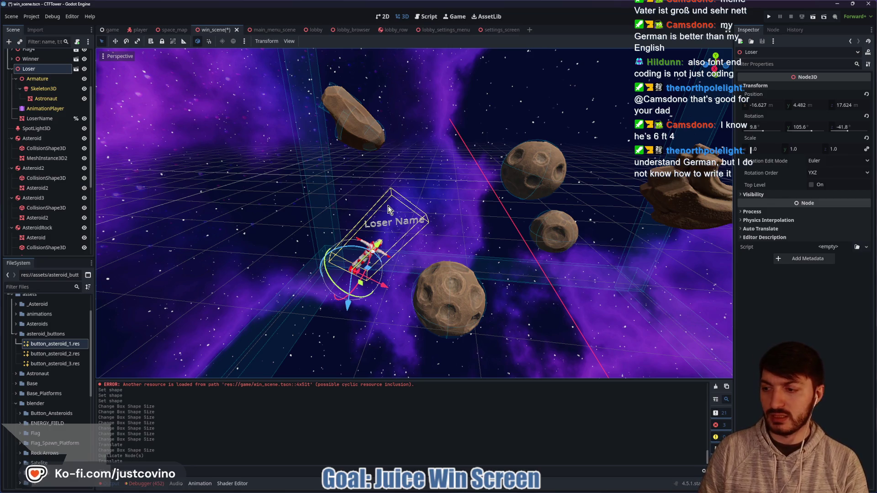
- Add an AnimatableBody3D child node under the Loser astronaut
key(ctrl+a)
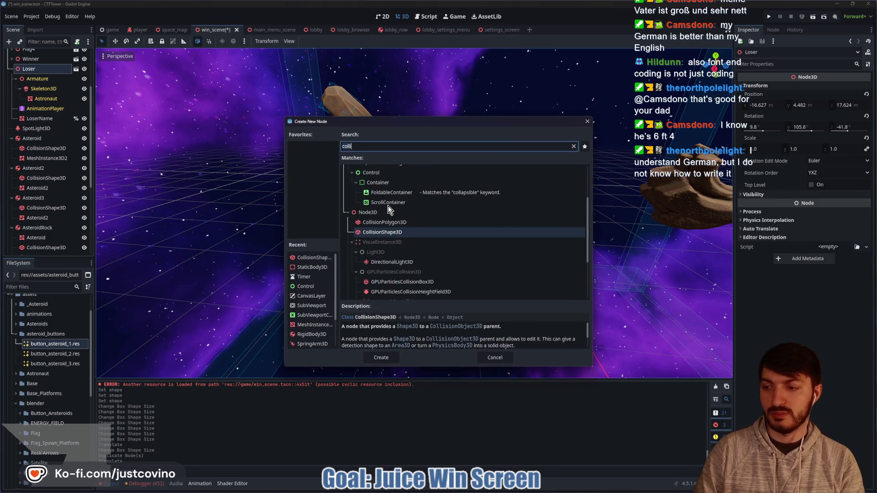
key(BackSpace)
key(BackSpace)
key(BackSpace)
text(anima)
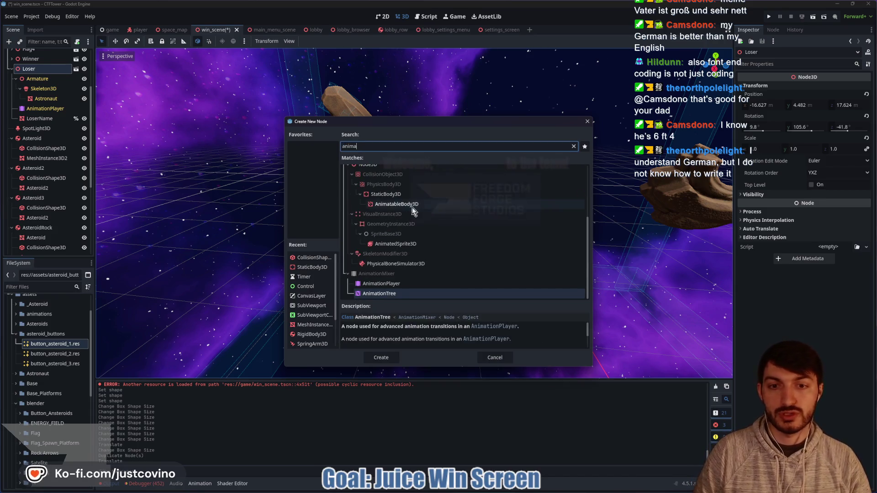
click(402, 204)
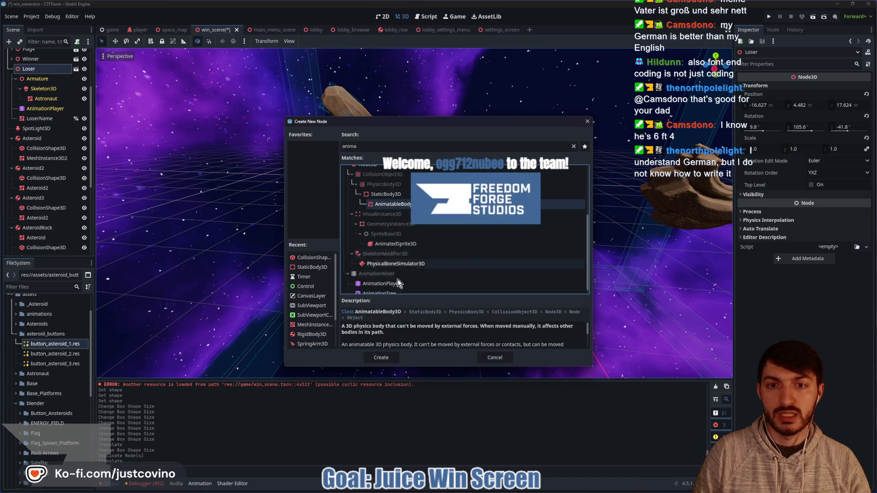
click(381, 357)
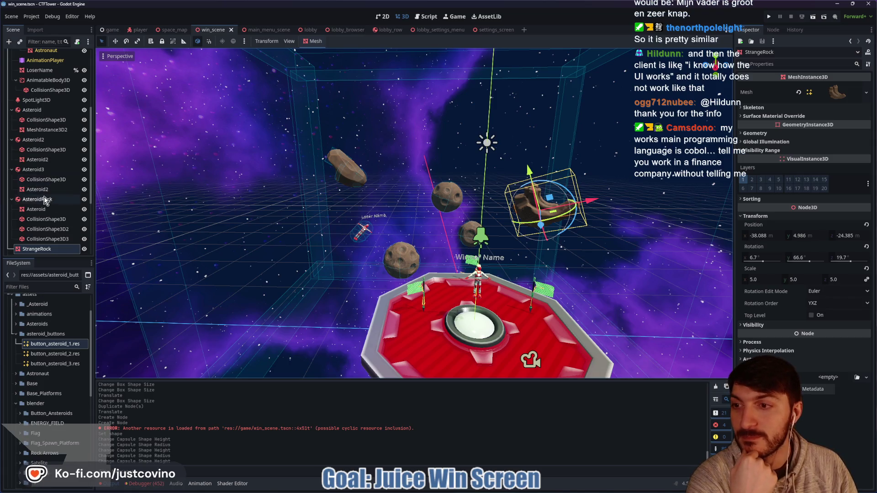
scroll(53, 223, up, 3)
scroll(46, 114, up, 3)
click(29, 55)
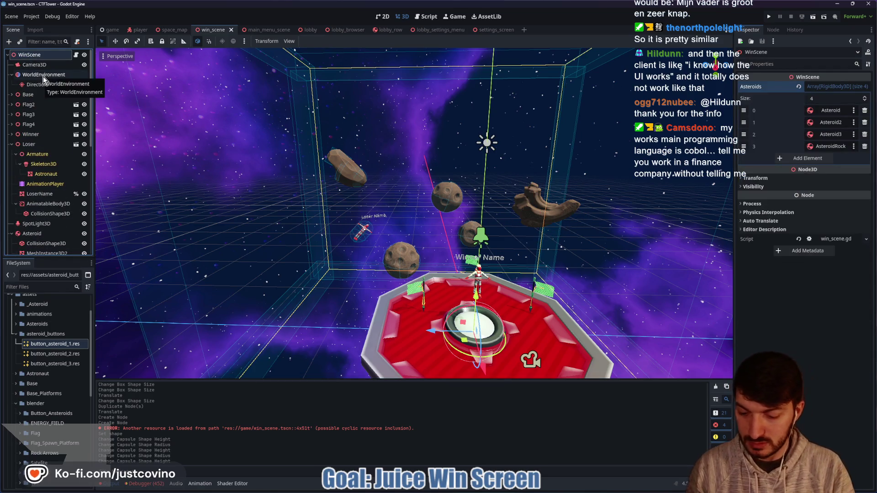
- Add a RigidBody3D near the top of the scene tree and give it a CollisionShape3D child
key(ctrl+a)
text(rigid)
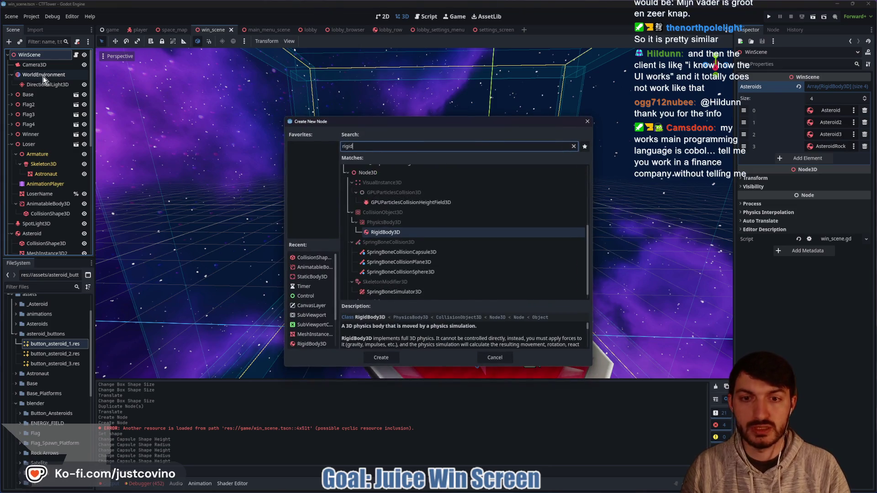
key(Return)
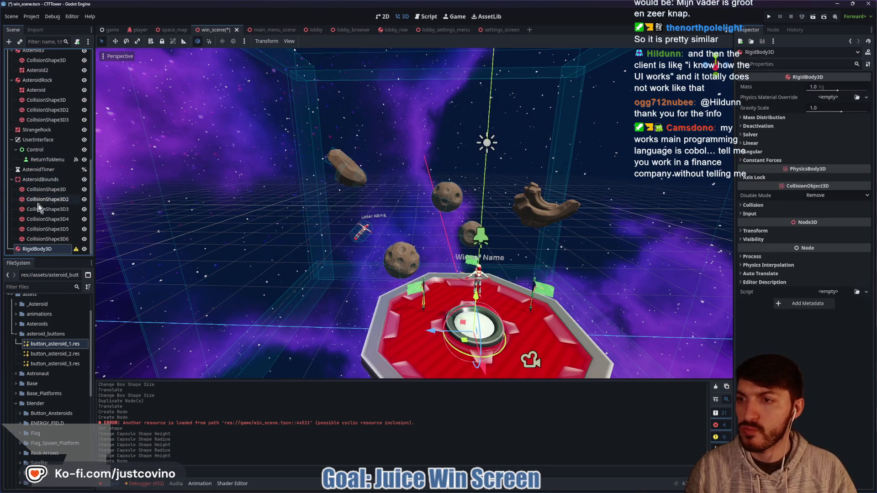
mouse_move(23, 253)
mouse_down()
mouse_move(6, 132)
mouse_move(39, 142)
mouse_move(27, 128)
mouse_move(35, 132)
mouse_up()
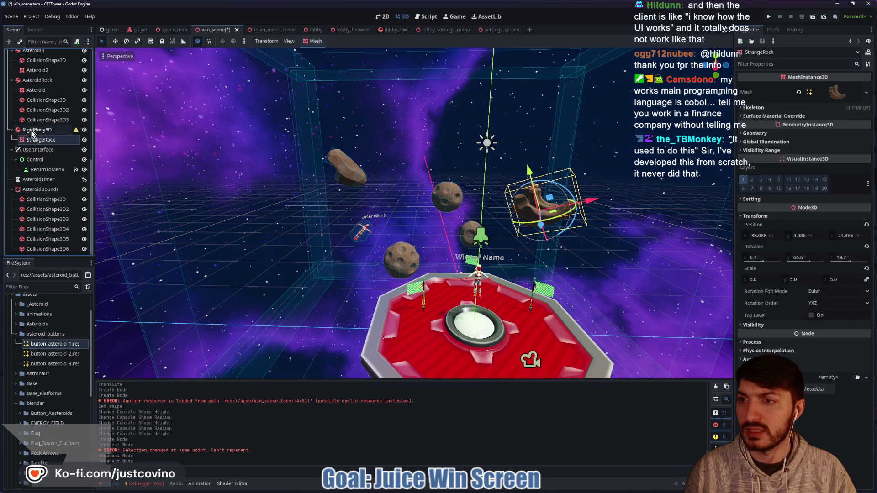
key(ctrl+a)
text(collisio)
key(Return)
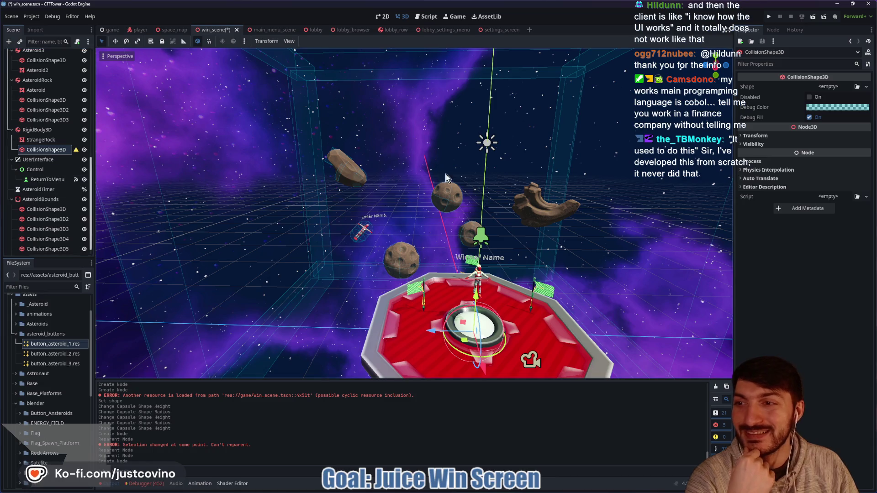
- Give the rock body's CollisionShape3D a new BoxShape3D
click(829, 86)
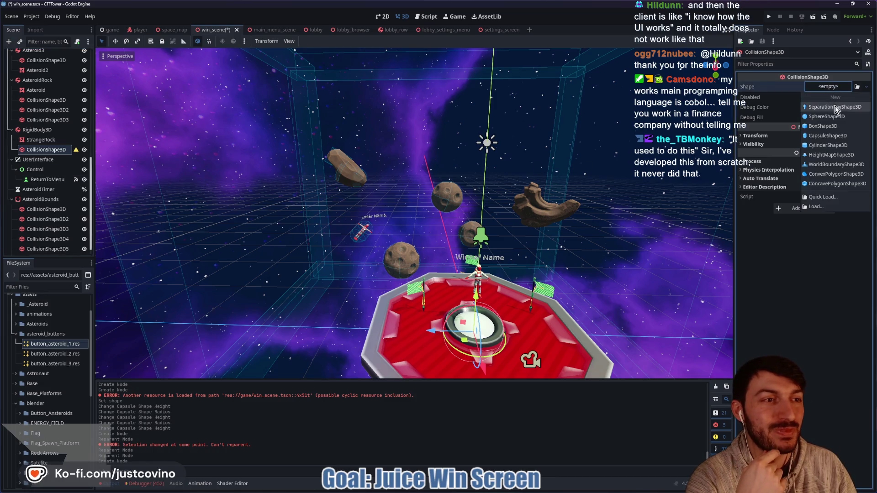
click(823, 126)
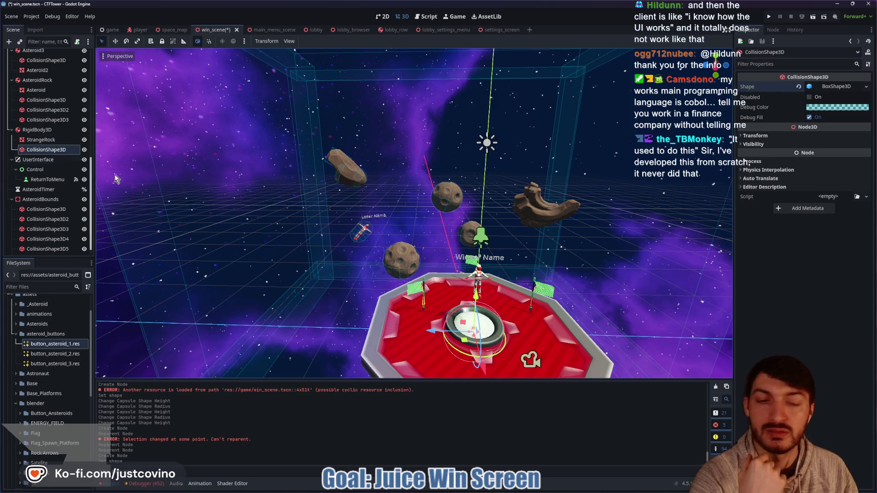
drag(536, 210, 489, 213)
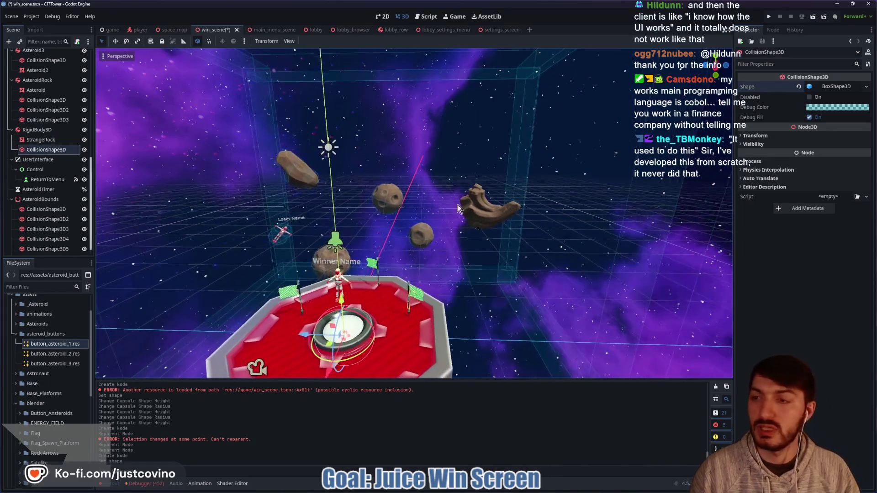
- Reparent StrangeRock under the RigidBody3D and reset its position to 0, 0, 0
click(43, 132)
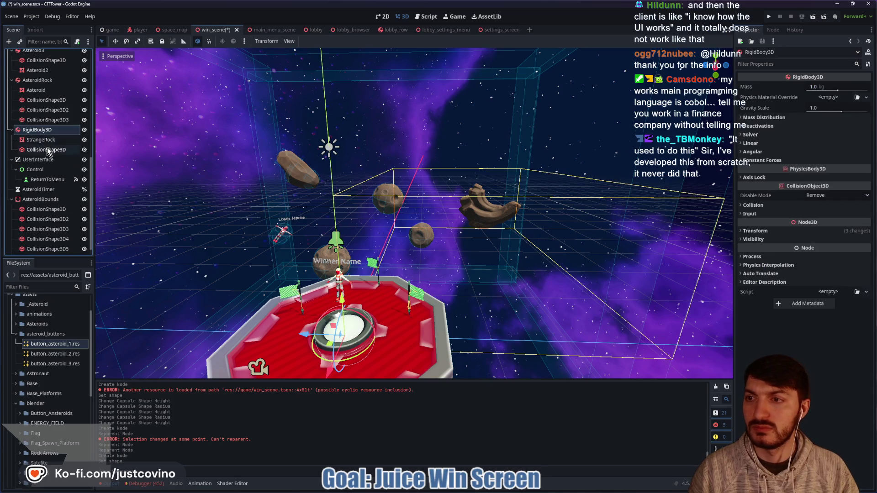
mouse_move(42, 140)
mouse_down()
mouse_move(3, 126)
mouse_move(16, 137)
mouse_move(7, 83)
mouse_move(3, 137)
mouse_up()
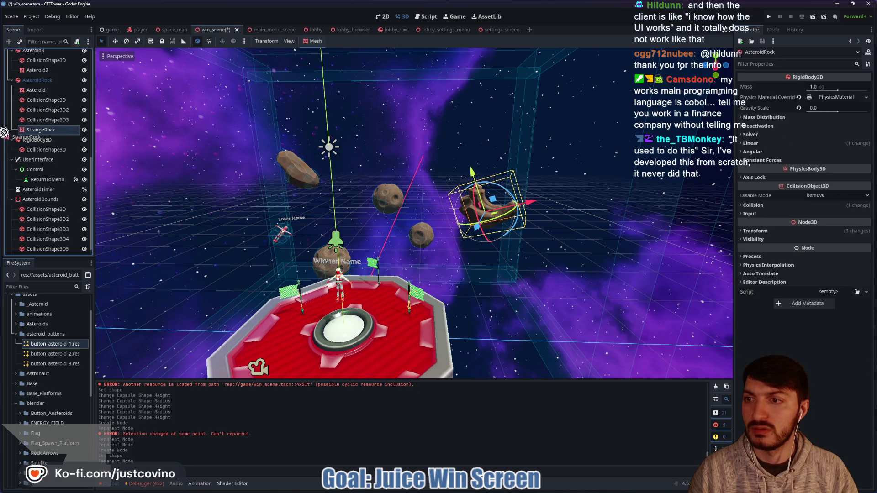
mouse_move(34, 133)
mouse_down()
mouse_move(14, 135)
mouse_move(38, 131)
mouse_up()
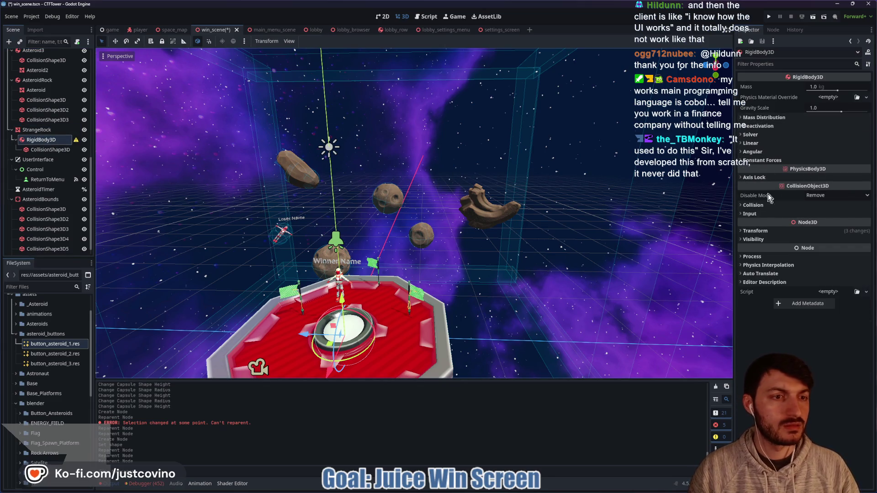
click(756, 231)
click(867, 247)
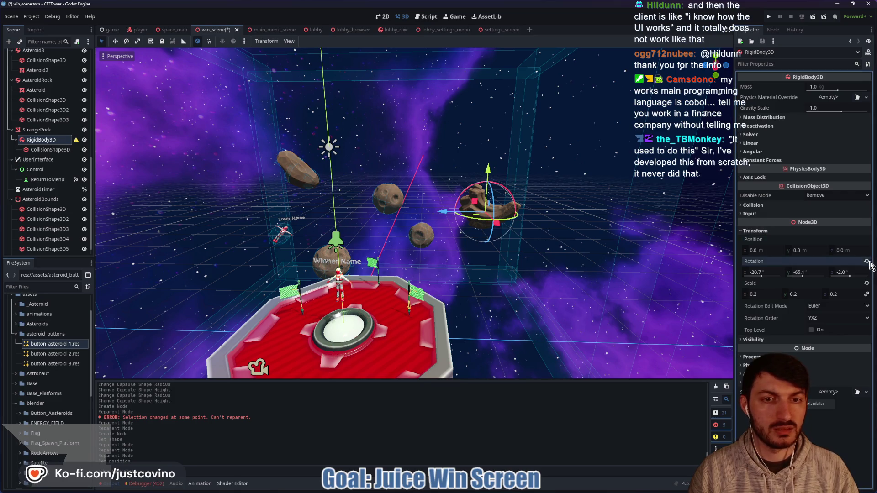
mouse_move(41, 143)
mouse_down()
mouse_move(9, 131)
mouse_move(33, 143)
mouse_move(30, 131)
mouse_up()
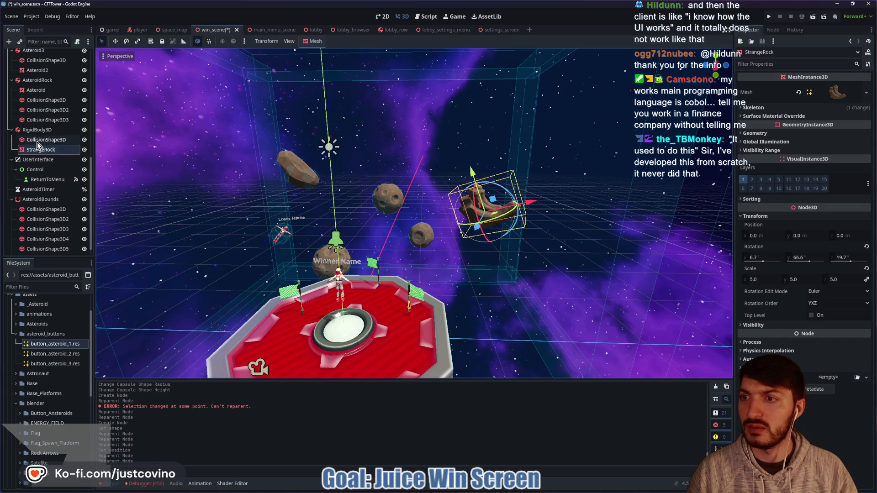
- Resize the rock's collision box on each side to fit around the StrangeRock mesh
click(37, 142)
key(f)
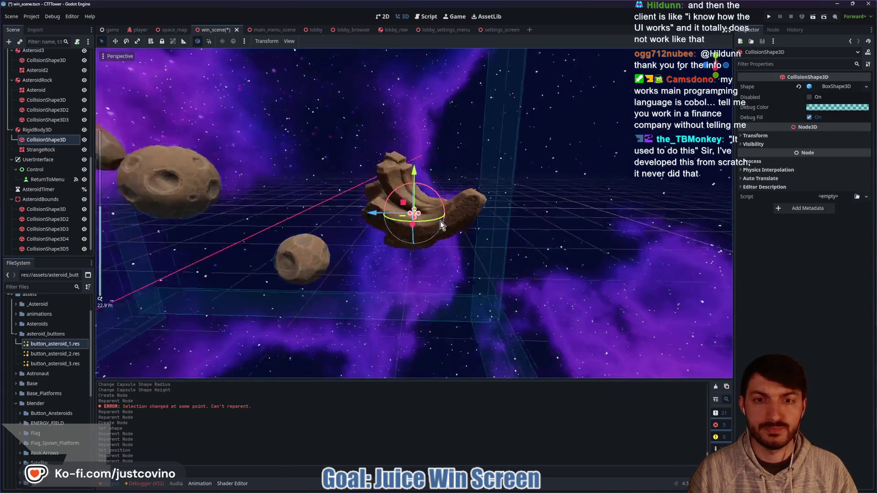
drag(457, 214, 499, 217)
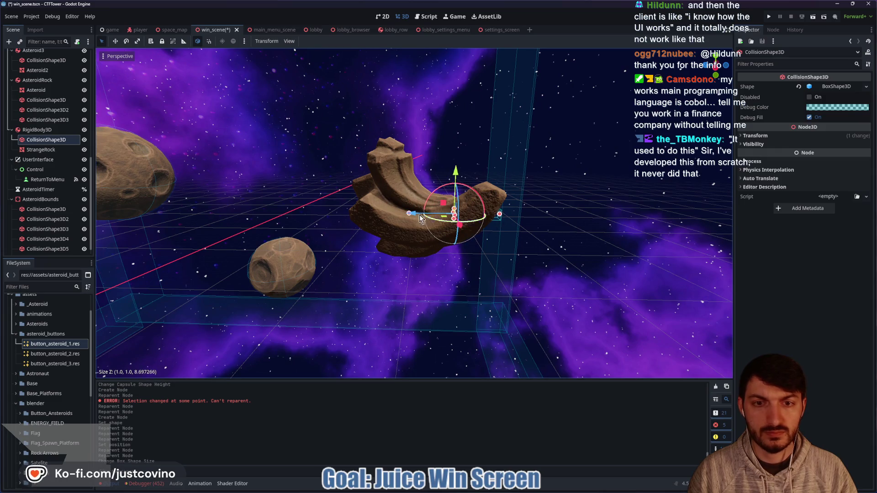
drag(410, 213, 346, 213)
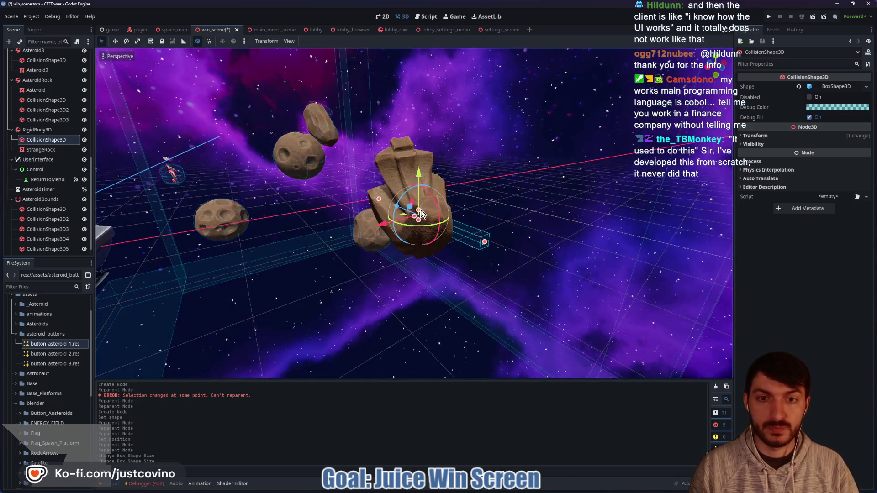
mouse_move(421, 210)
mouse_down()
mouse_move(429, 165)
mouse_move(423, 179)
mouse_move(511, 188)
mouse_move(503, 189)
mouse_up()
mouse_move(450, 181)
mouse_down()
mouse_move(459, 184)
mouse_move(361, 181)
mouse_move(461, 206)
mouse_move(467, 199)
mouse_up()
mouse_move(421, 222)
mouse_down()
mouse_move(424, 248)
mouse_move(526, 243)
mouse_up()
drag(370, 210, 348, 199)
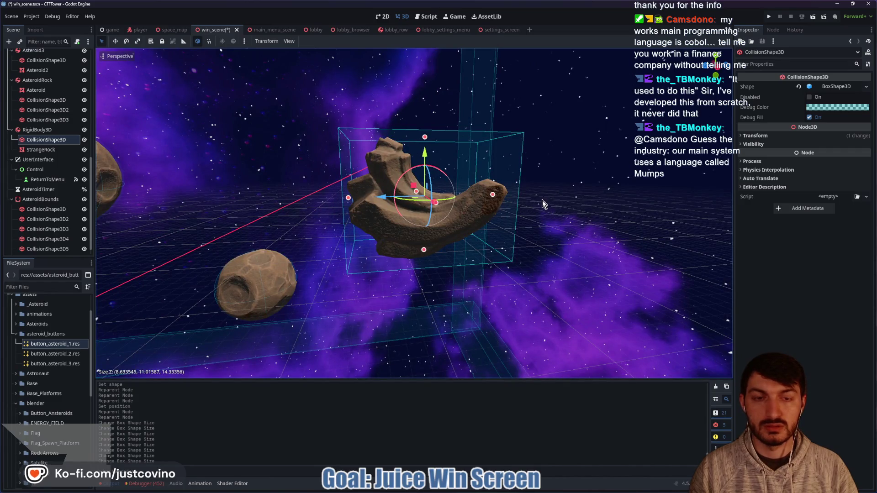
drag(520, 211, 496, 202)
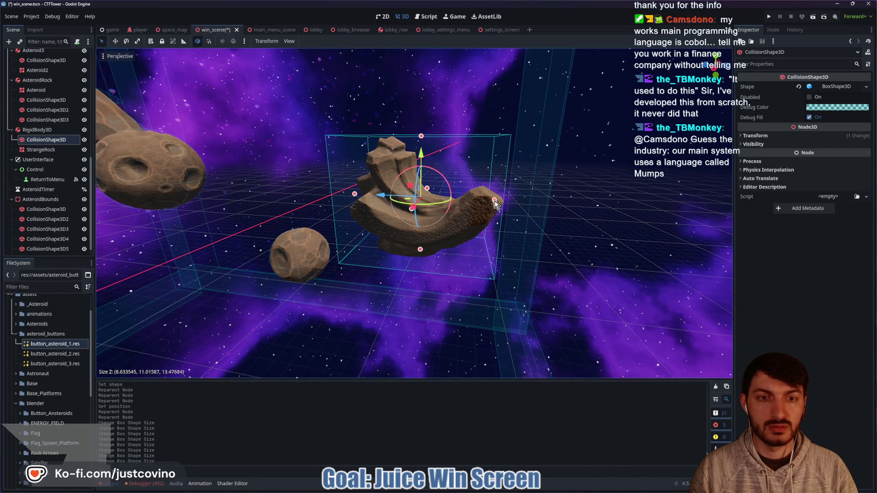
drag(421, 136, 420, 138)
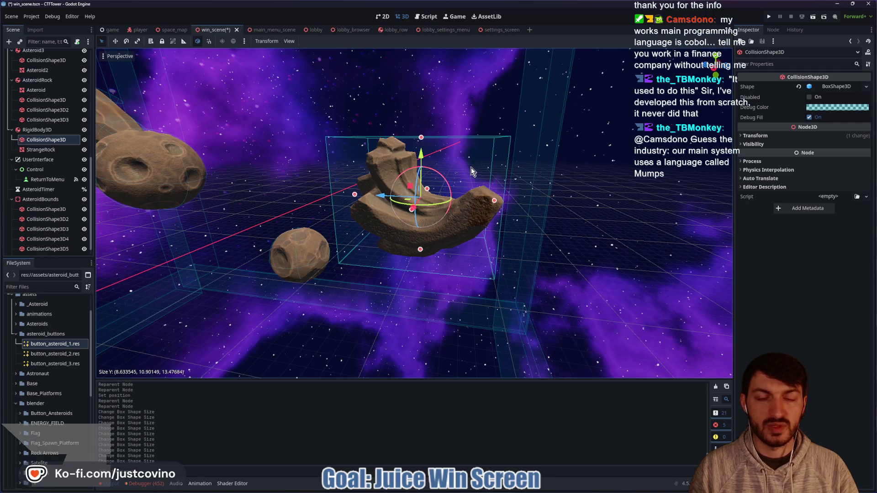
- Replace the box with a SphereShape3D of radius about 6.06 around the rock and save
click(799, 86)
click(828, 86)
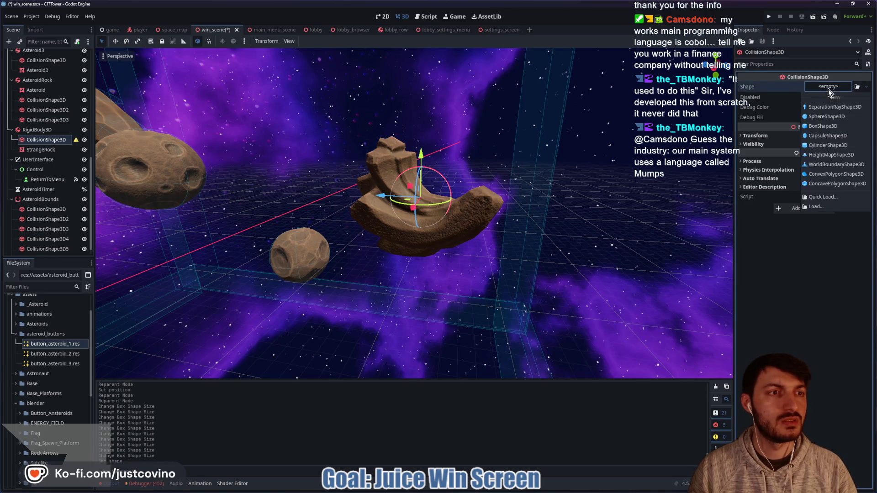
click(830, 117)
drag(437, 195, 410, 222)
drag(534, 205, 514, 195)
key(ctrl+s)
scroll(502, 194, down, 5)
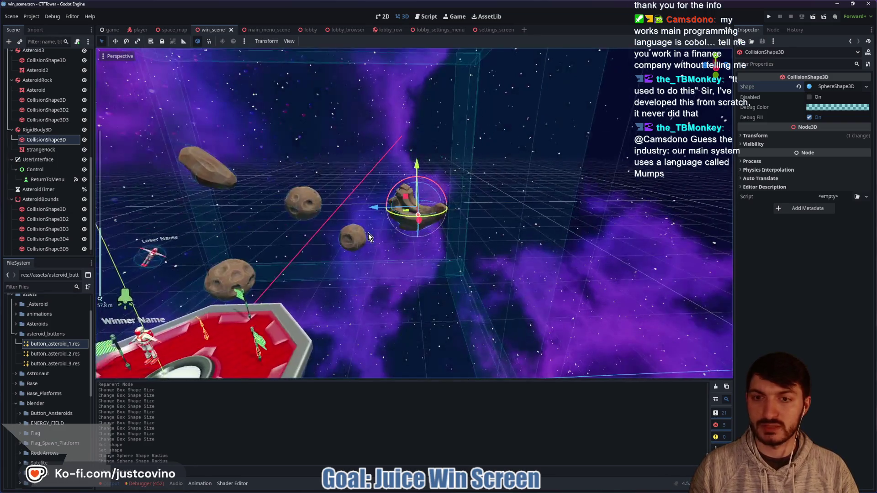
scroll(424, 203, down, 4)
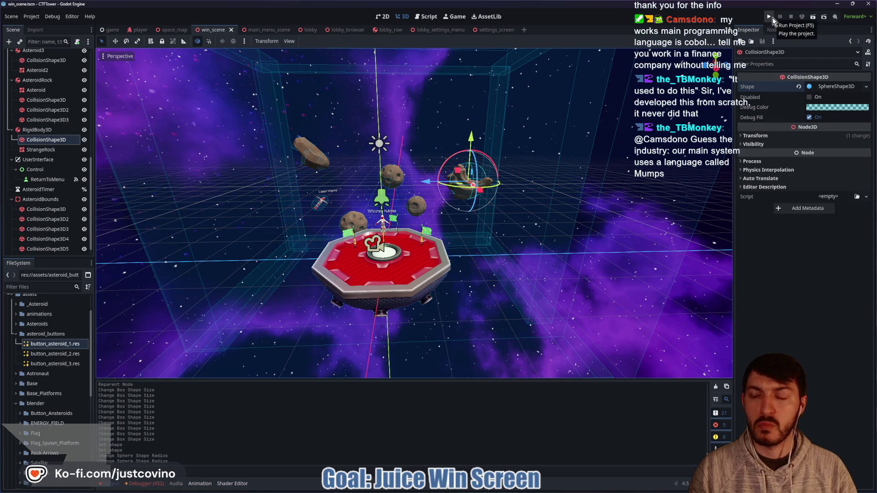
- Set the AsteroidTimer's Wait Time to 3 seconds
click(46, 189)
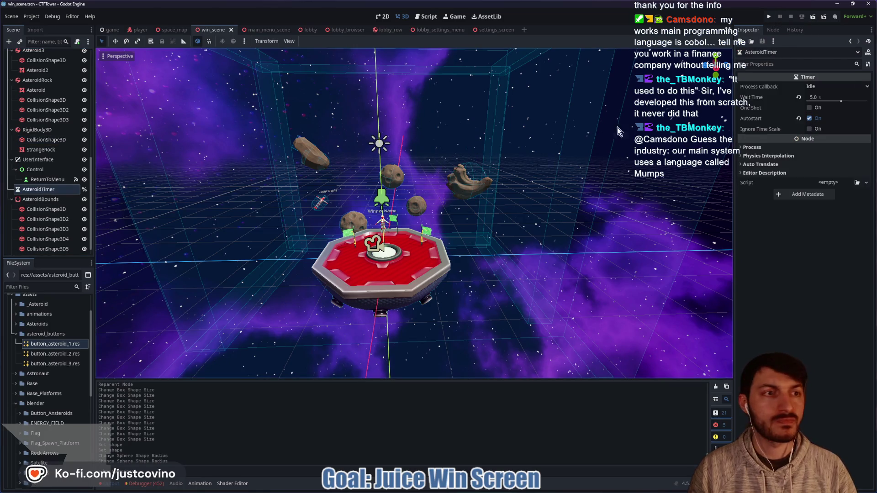
click(834, 97)
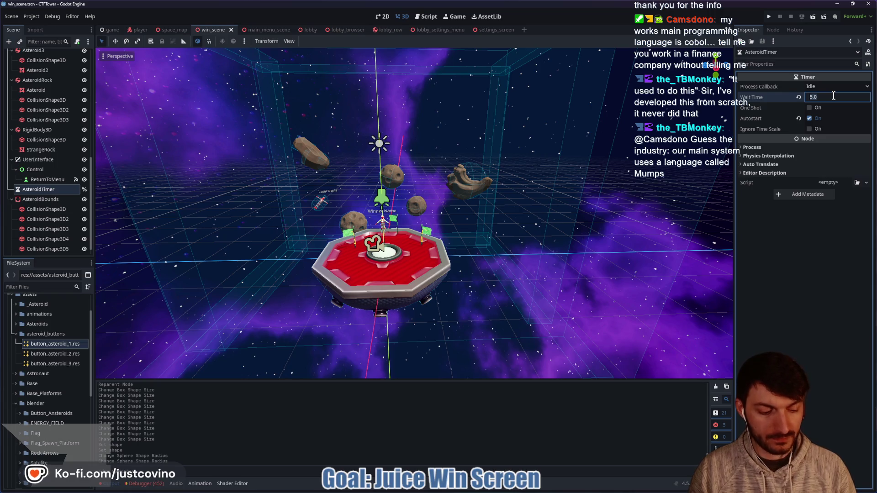
text(3)
key(Return)
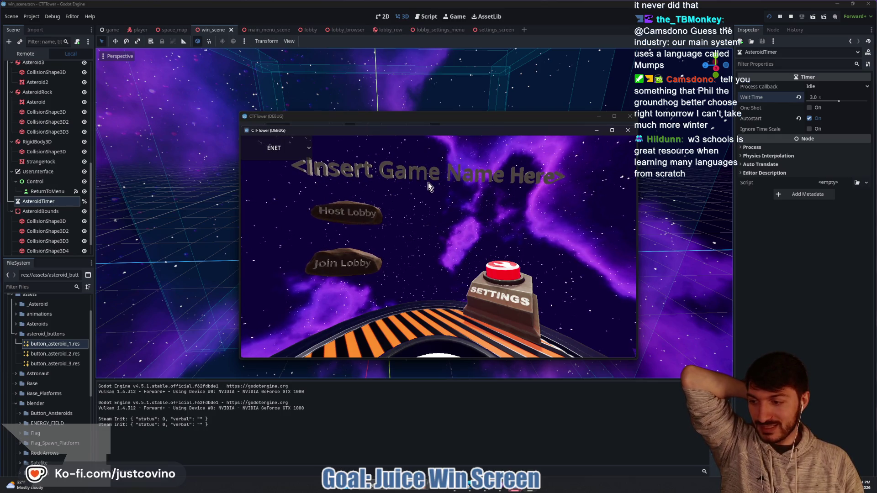
- Place both game windows side by side, host and join a lobby, and ready up both players
drag(418, 120, 194, 112)
drag(448, 133, 628, 123)
click(166, 200)
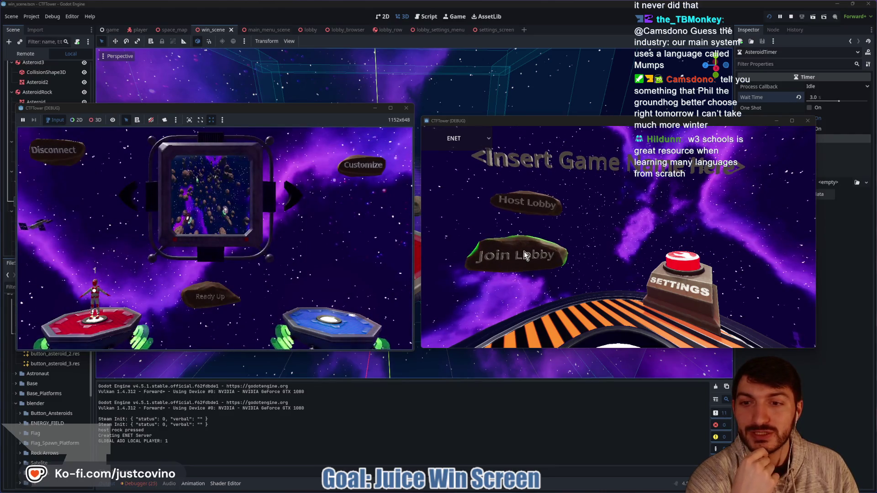
click(524, 252)
click(547, 178)
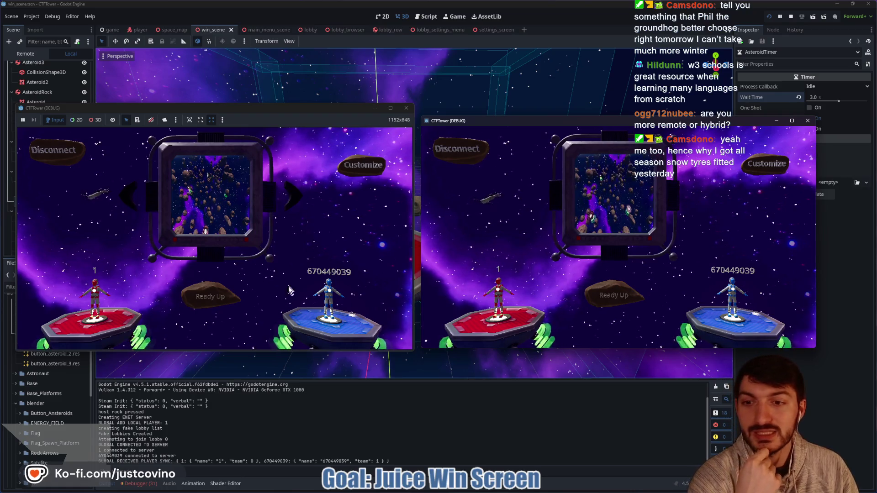
click(606, 296)
click(210, 296)
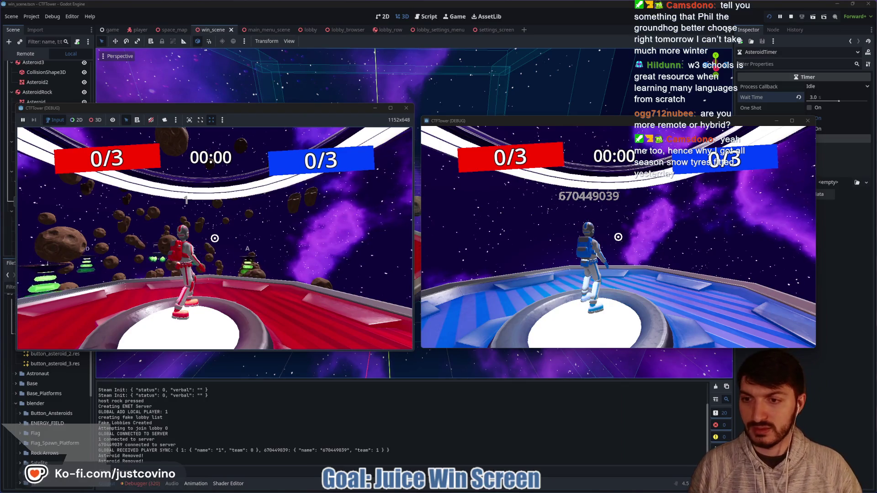
- Enter 'score 0' in the in-game development console to reach the win screen
key(grave)
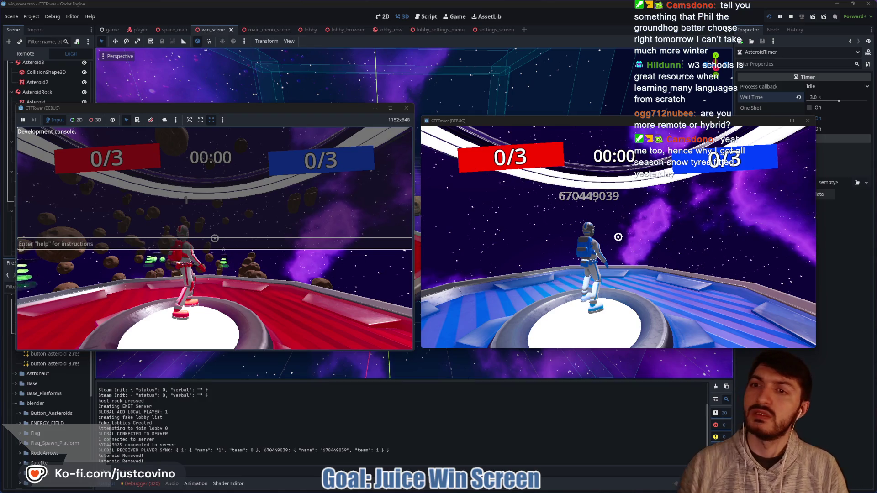
text(score )
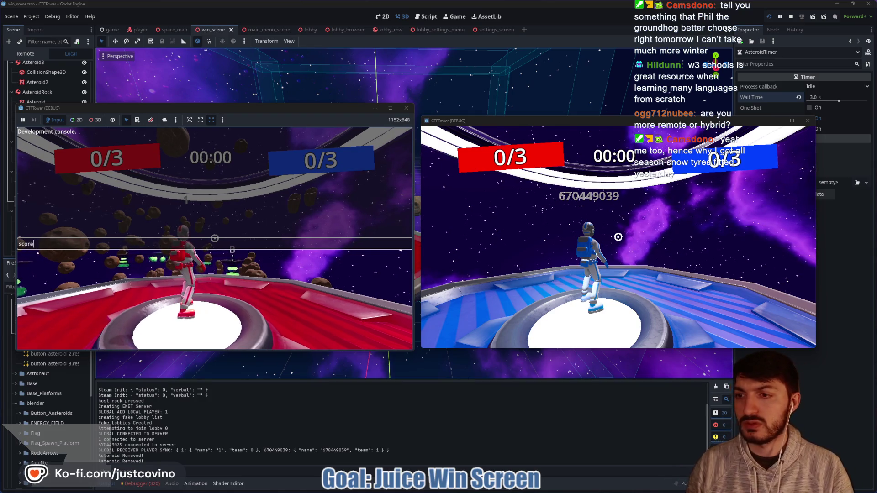
text(0)
key(Return)
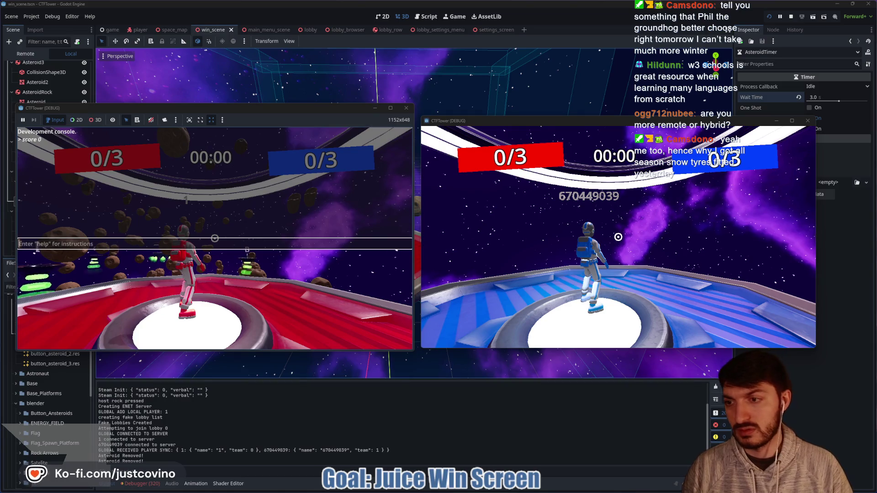
key(grave)
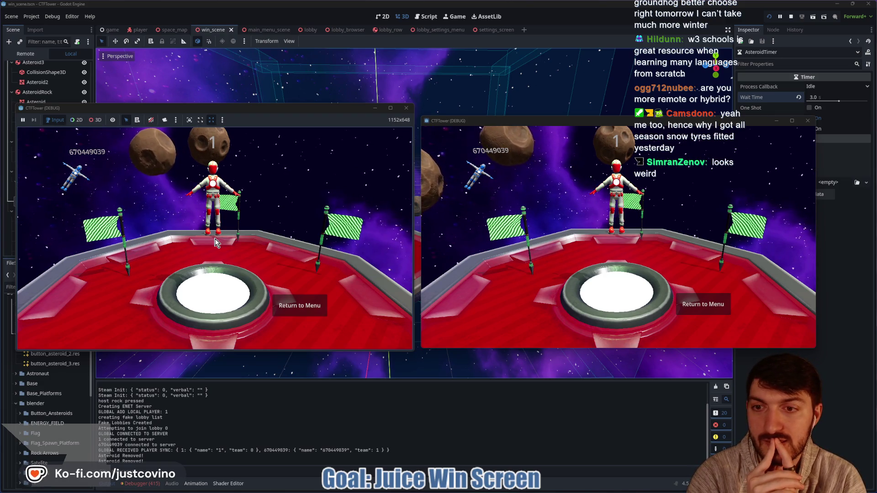
- Stop the running debug game and return to the win scene in the 3D editor
click(791, 16)
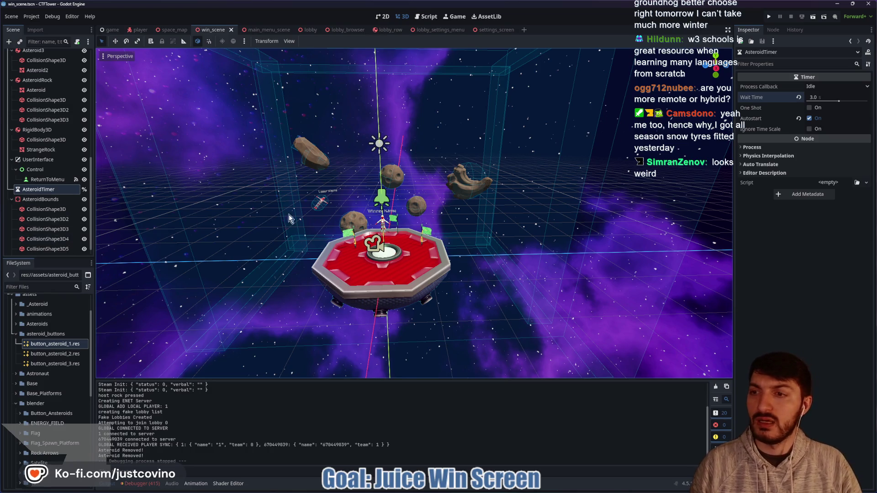
scroll(309, 213, up, 8)
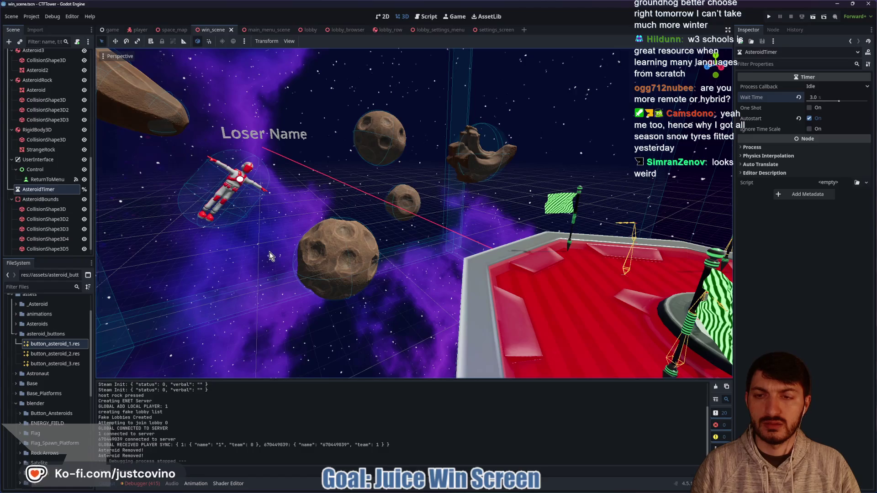
scroll(324, 218, down, 4)
click(336, 216)
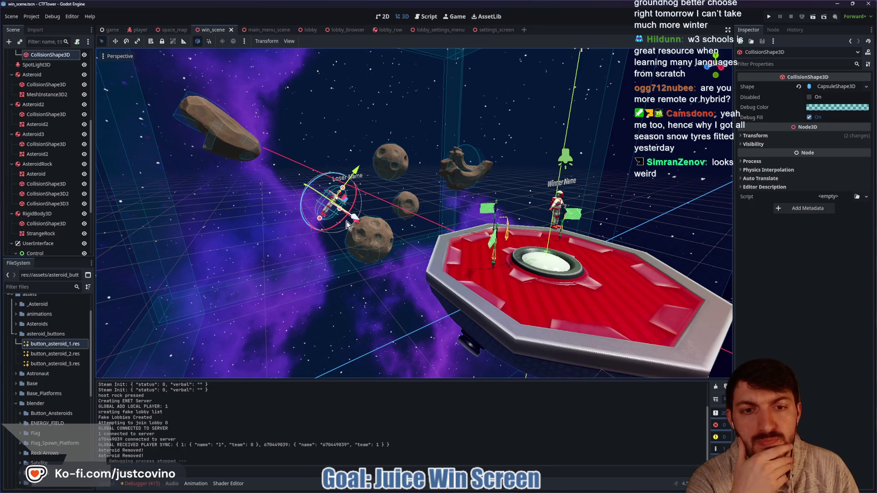
- Move the Asteroid2 rigid body further left along the X axis
drag(379, 236, 404, 239)
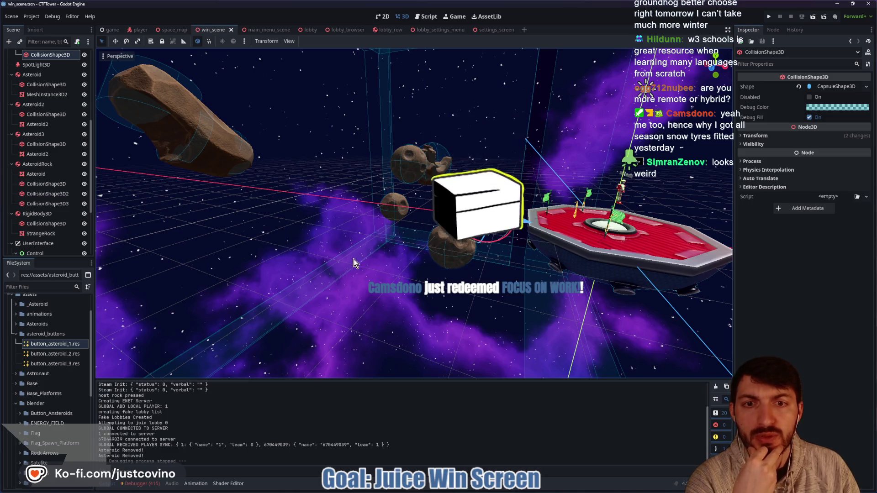
drag(354, 261, 379, 266)
click(38, 124)
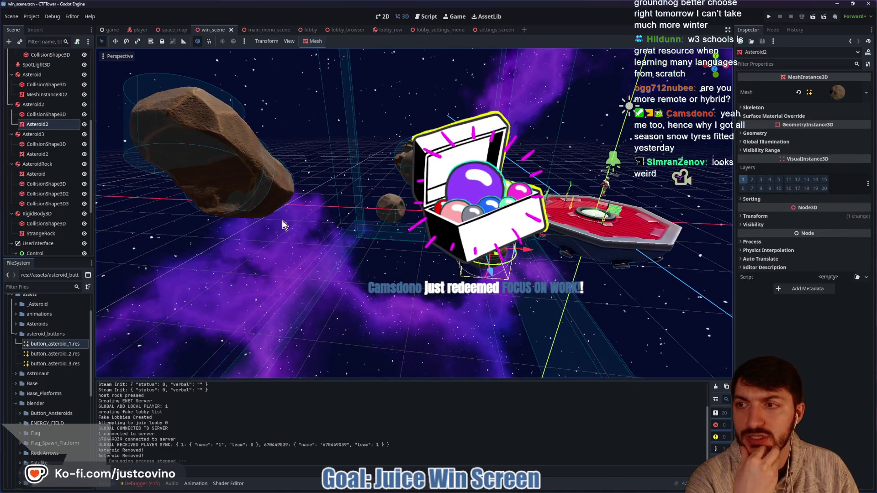
click(24, 104)
mouse_move(520, 249)
mouse_down()
mouse_move(526, 257)
mouse_move(440, 256)
mouse_up()
click(560, 133)
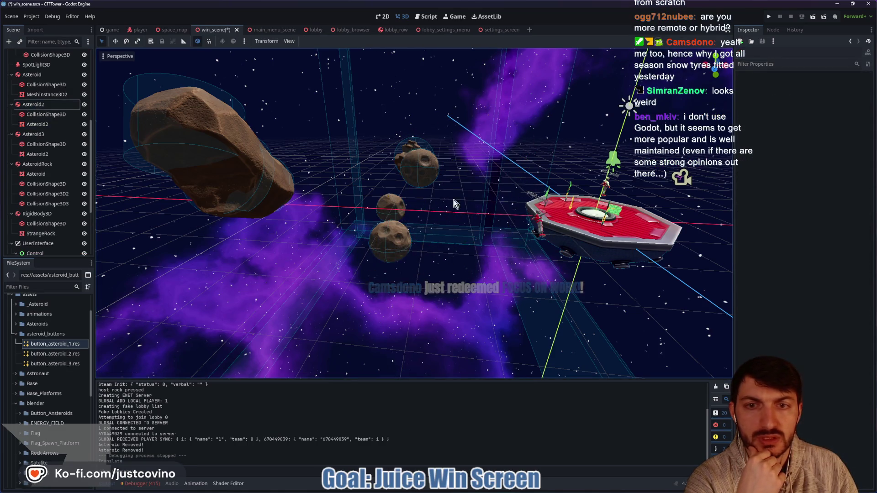
scroll(46, 233, down, 5)
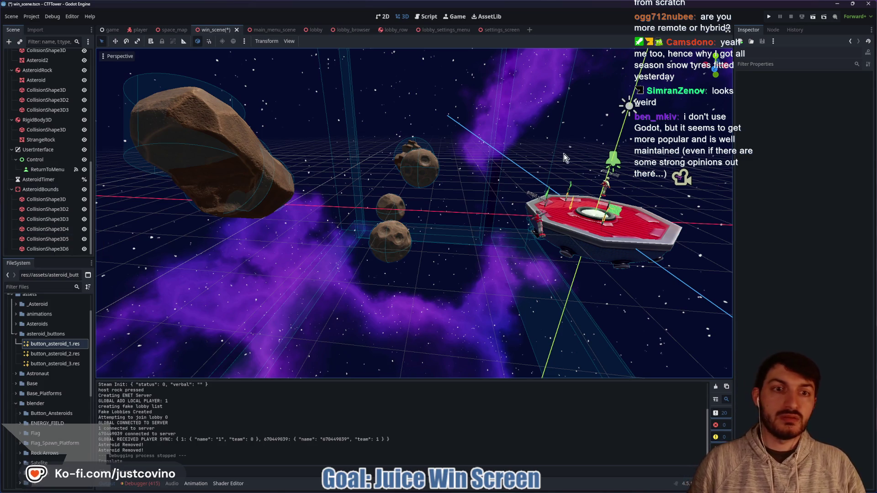
click(46, 200)
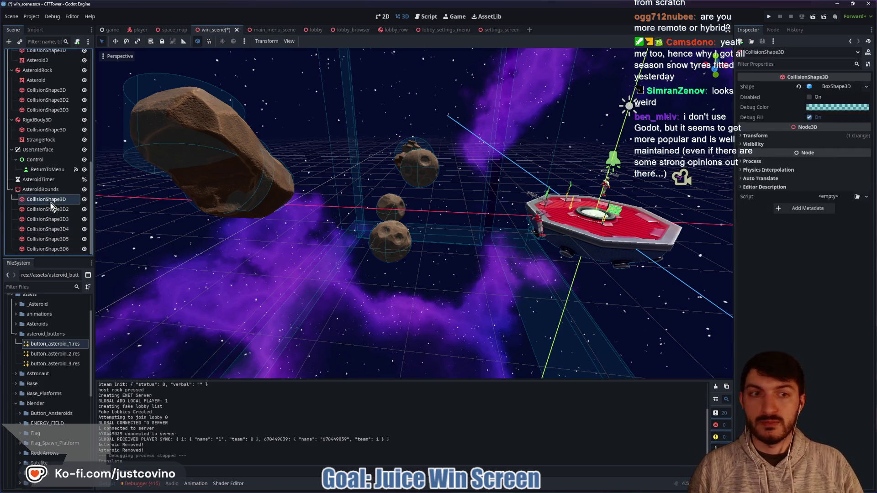
- Shrink the CollisionShape3D4 wall along X and shift it along the X axis
key(f)
scroll(337, 216, down, 5)
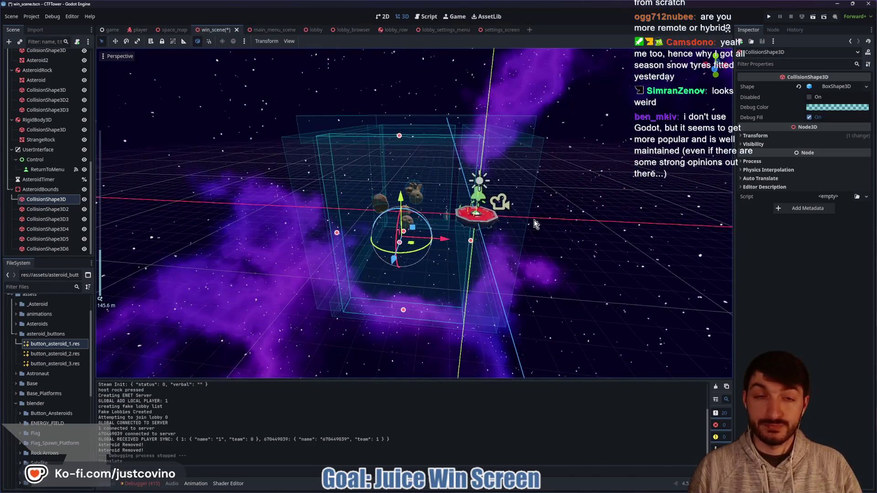
click(48, 219)
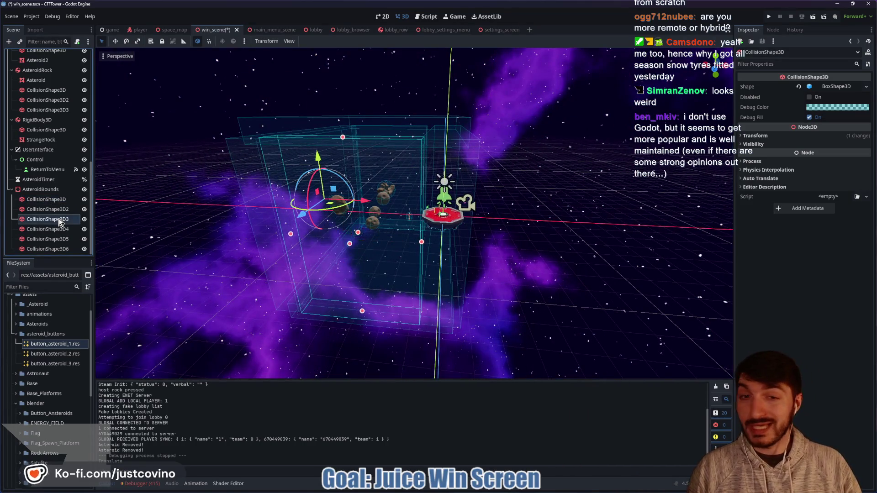
click(47, 229)
mouse_move(489, 207)
mouse_down()
mouse_move(442, 221)
mouse_move(397, 204)
mouse_move(420, 205)
mouse_up()
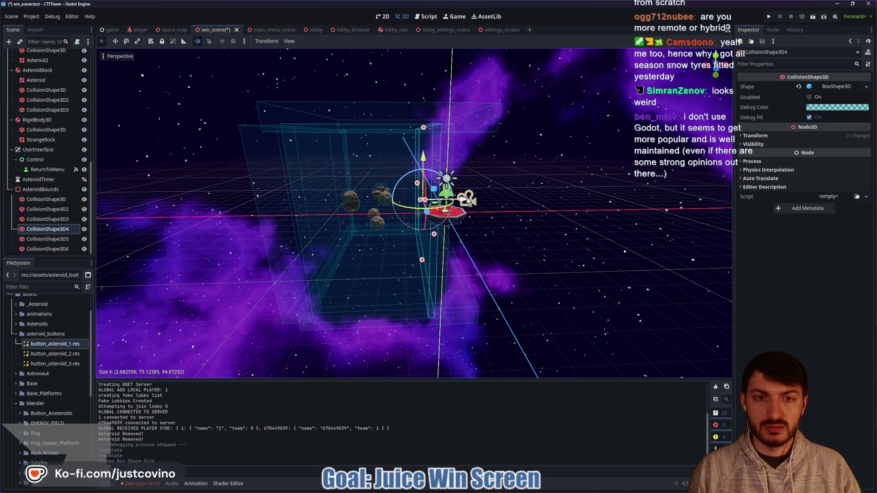
key(g)
key(x)
click(453, 201)
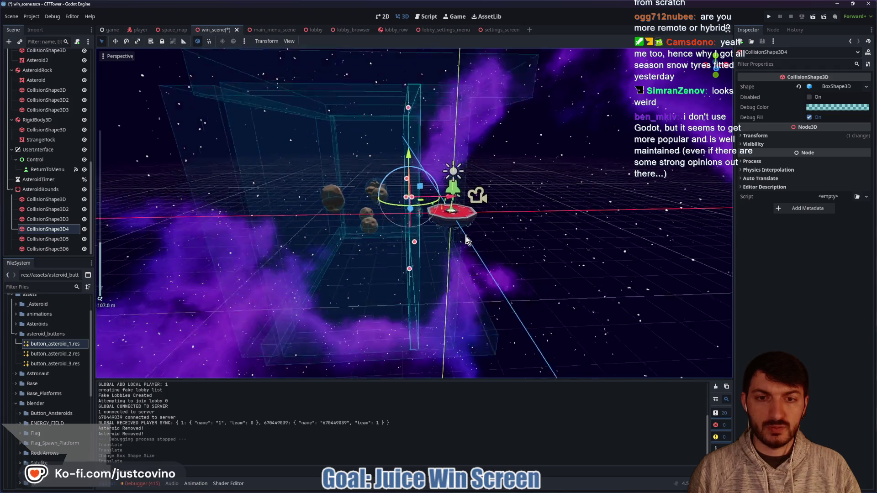
- Nudge CollisionShape3D4 slightly further along X and save the win scene
scroll(457, 219, up, 5)
drag(465, 240, 493, 246)
key(g)
key(x)
click(493, 213)
key(ctrl+s)
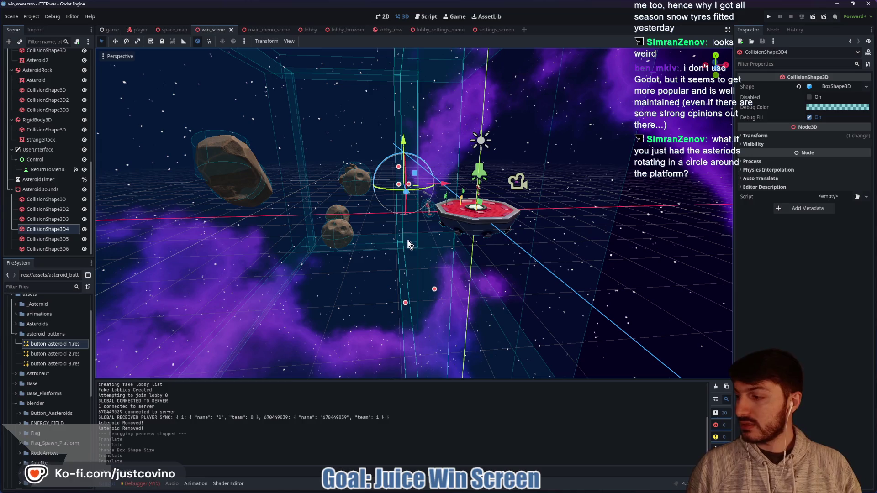
- Orbit around the platform to inspect the asteroids, then select the RigidBody3D asteroid
drag(408, 241, 391, 265)
scroll(349, 257, down, 3)
scroll(396, 254, up, 3)
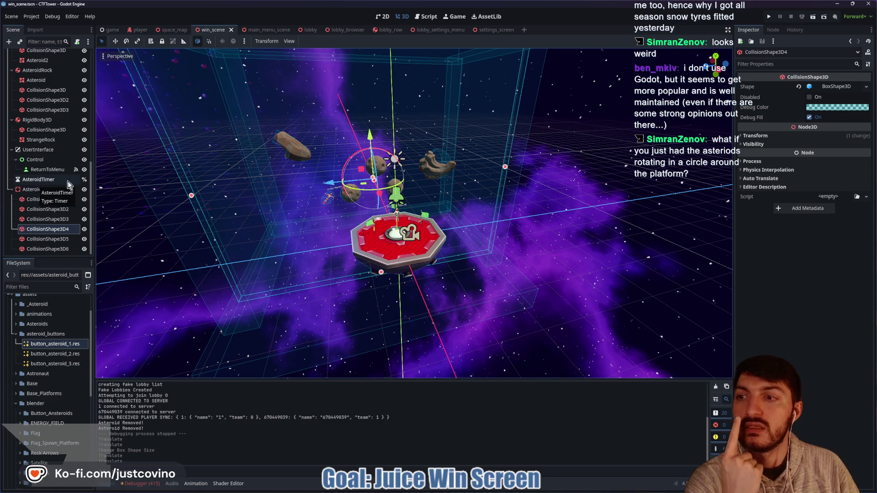
scroll(268, 197, up, 5)
mouse_move(300, 208)
mouse_down()
mouse_move(350, 200)
mouse_move(352, 214)
mouse_up()
scroll(292, 228, down, 4)
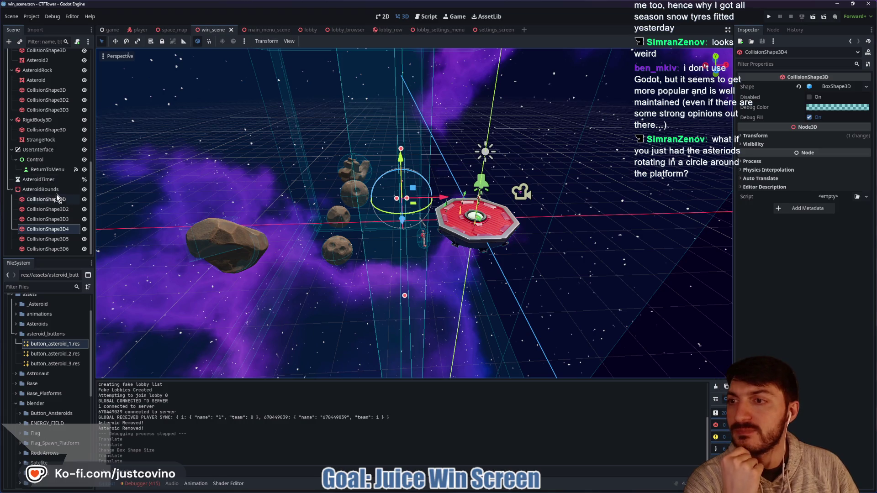
click(36, 120)
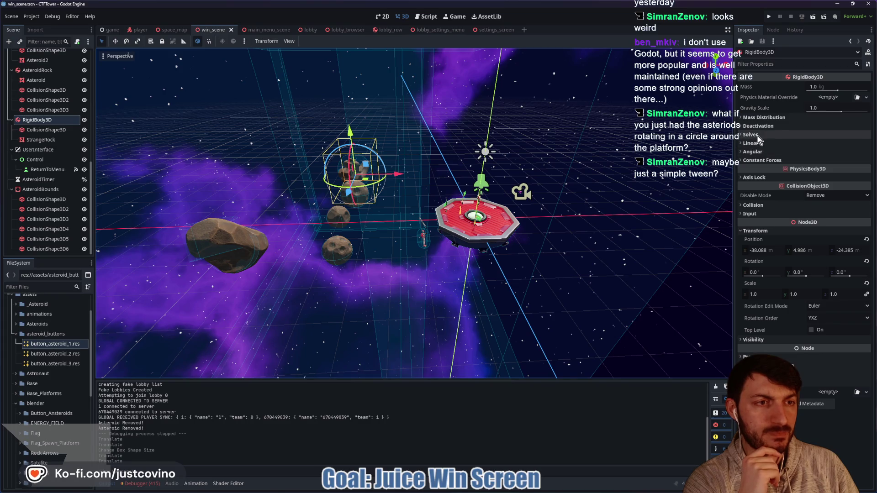
- Set the asteroid RigidBody3D's Gravity Scale to 0 so it floats
click(824, 108)
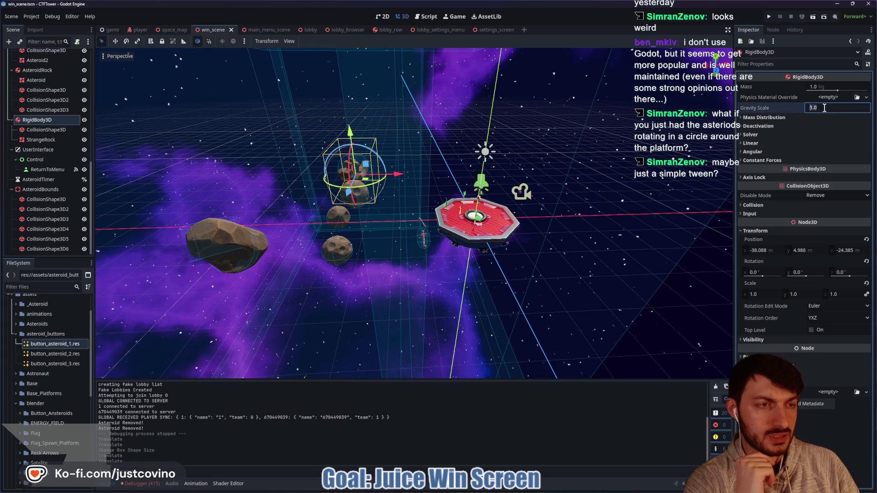
key(Return)
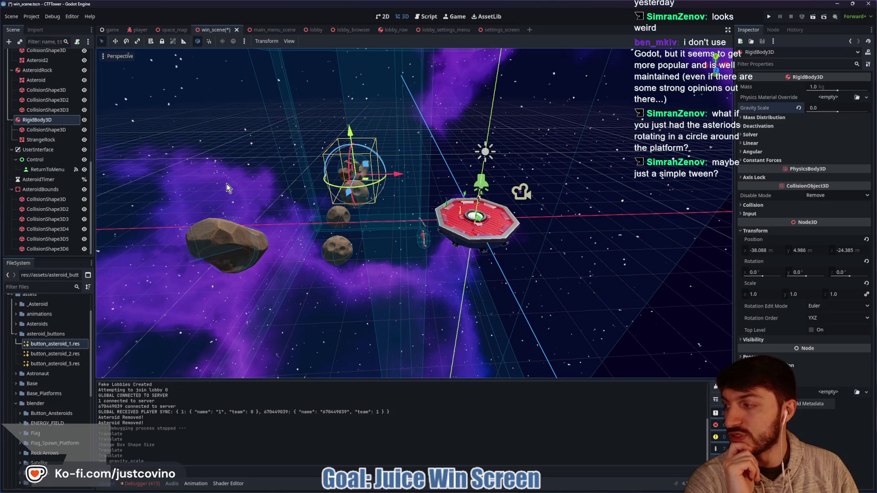
mouse_move(224, 191)
mouse_down()
mouse_move(333, 178)
mouse_move(206, 183)
mouse_up()
scroll(48, 140, up, 5)
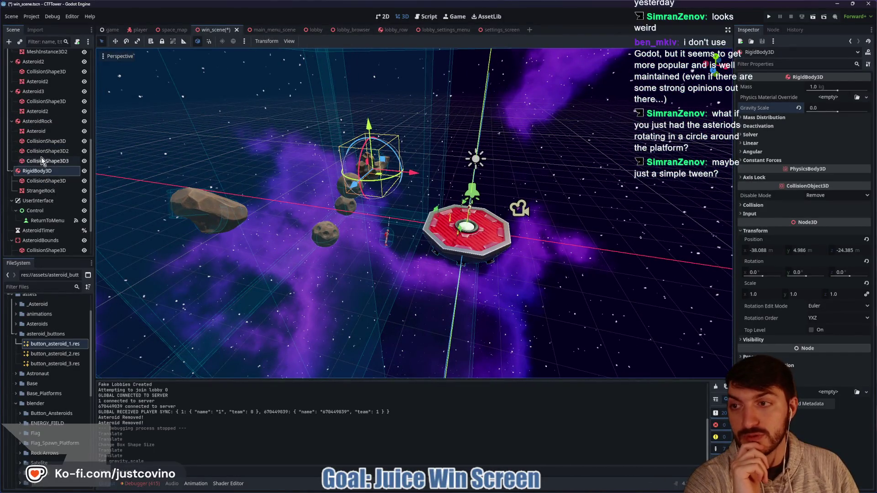
- Check AsteroidRock's Linear settings, then show the Linear section of the RigidBody3D
click(28, 122)
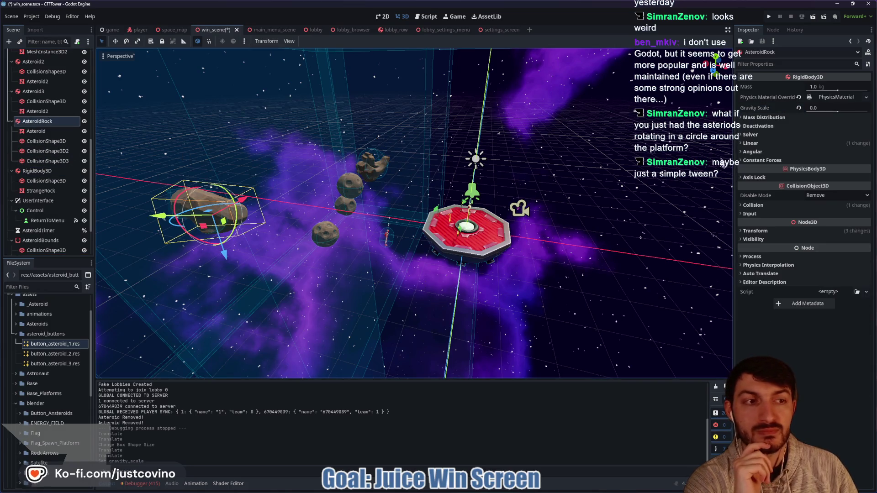
click(751, 143)
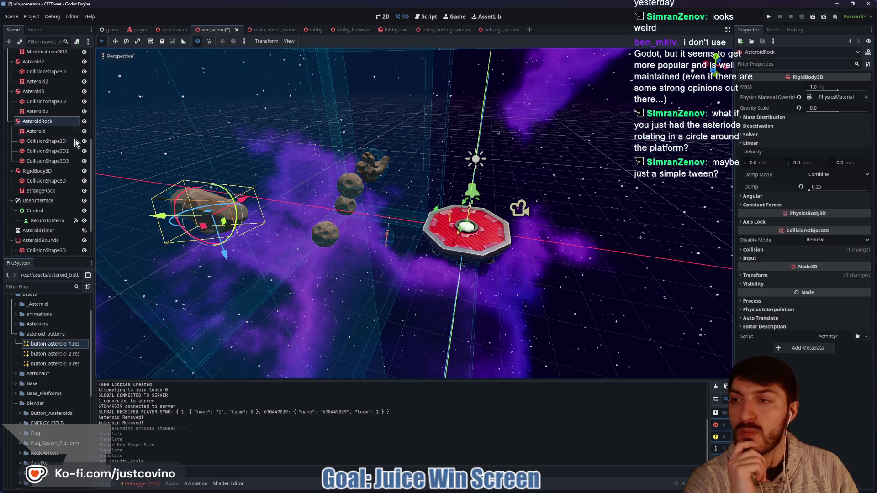
click(41, 171)
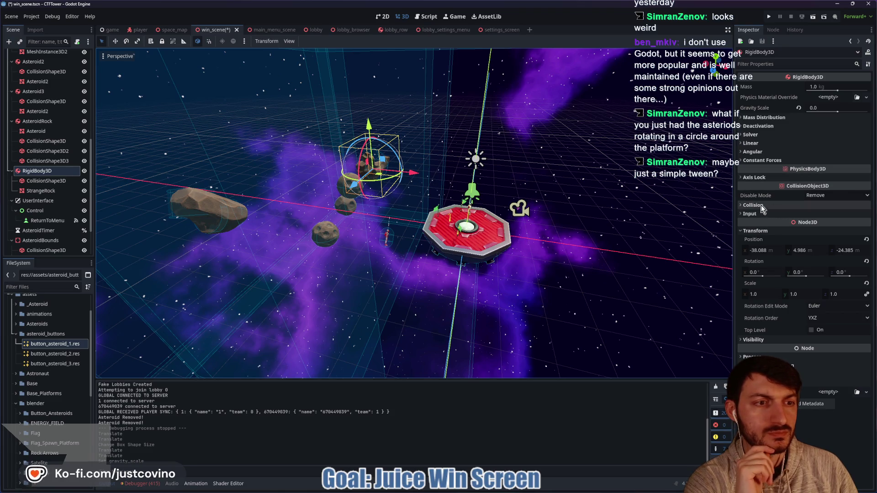
click(759, 161)
click(761, 160)
click(750, 143)
- Set the RigidBody3D's Linear Damp to 0.25 and begin renaming the node
click(820, 187)
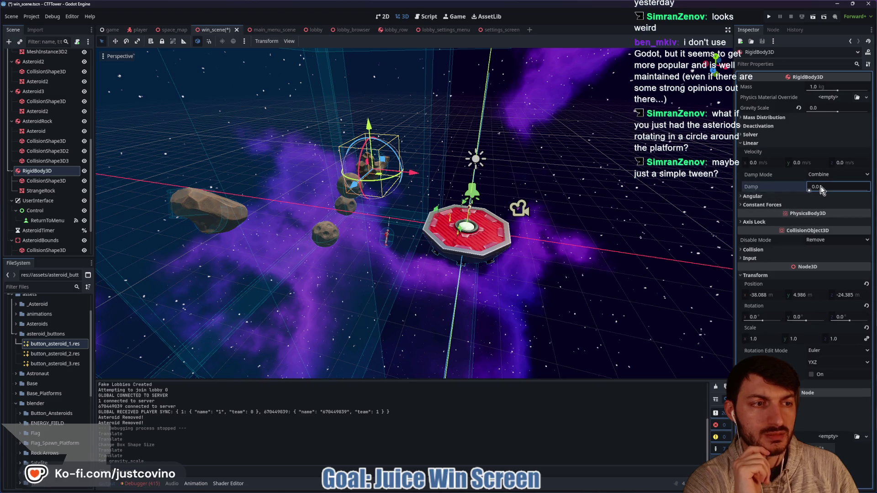
text(0.25)
key(Return)
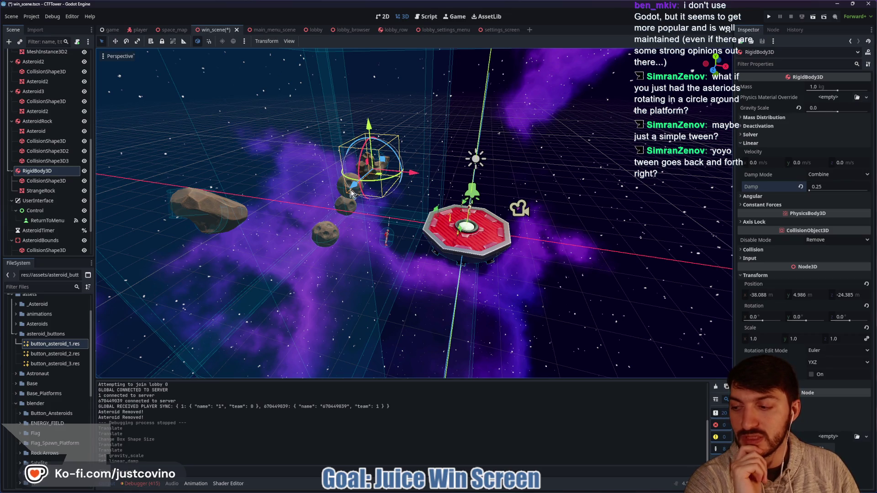
mouse_move(377, 196)
mouse_down()
mouse_move(349, 201)
mouse_move(330, 180)
mouse_up()
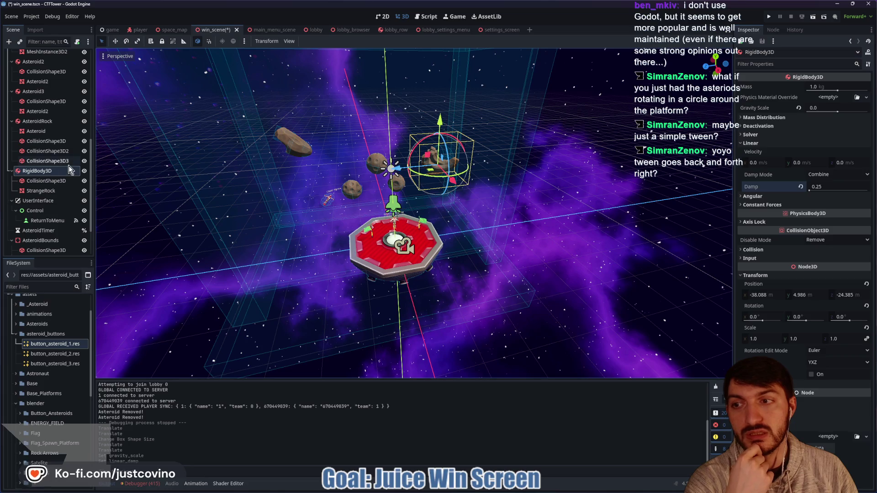
double_click(53, 172)
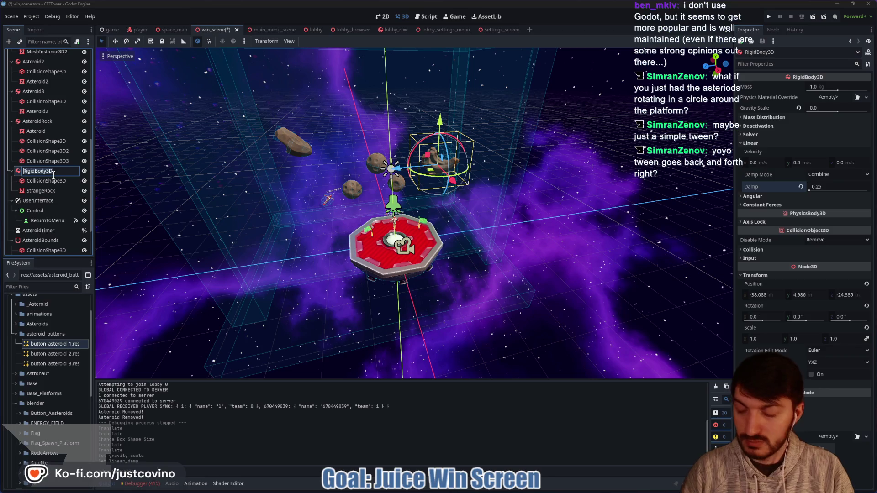
- Rename the RigidBody3D to AsteroidRock2 and save the win scene
text(AsteroidRock2)
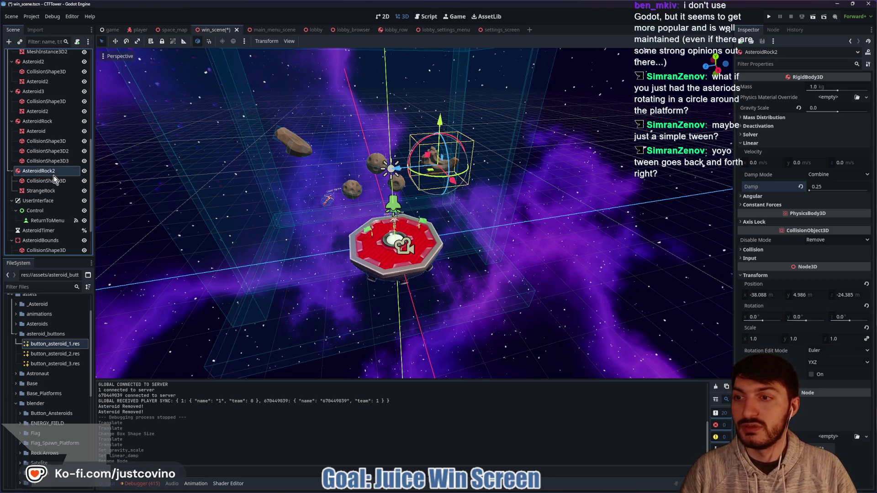
key(Return)
key(ctrl+s)
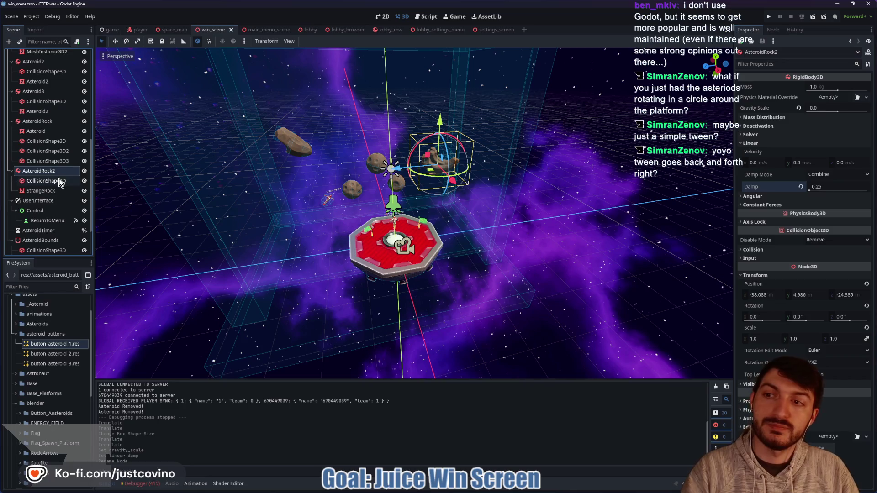
- Select the WinScene root and open its win_scene.gd script
scroll(46, 150, up, 10)
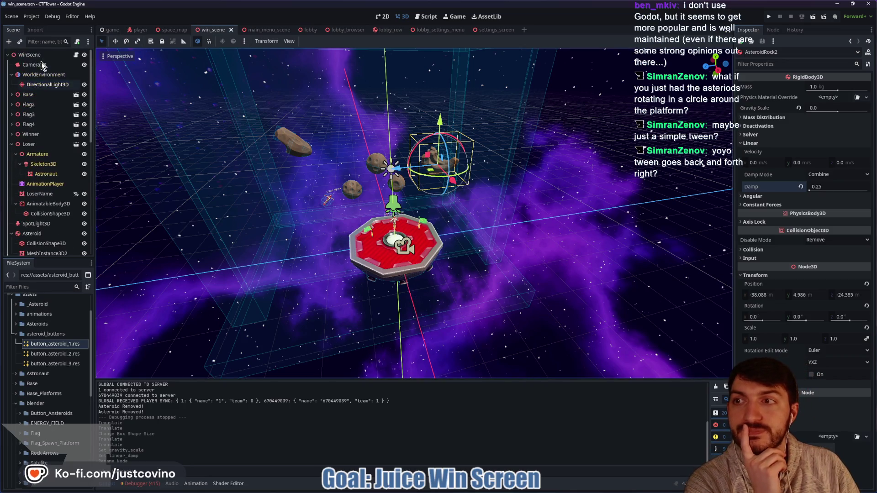
click(41, 56)
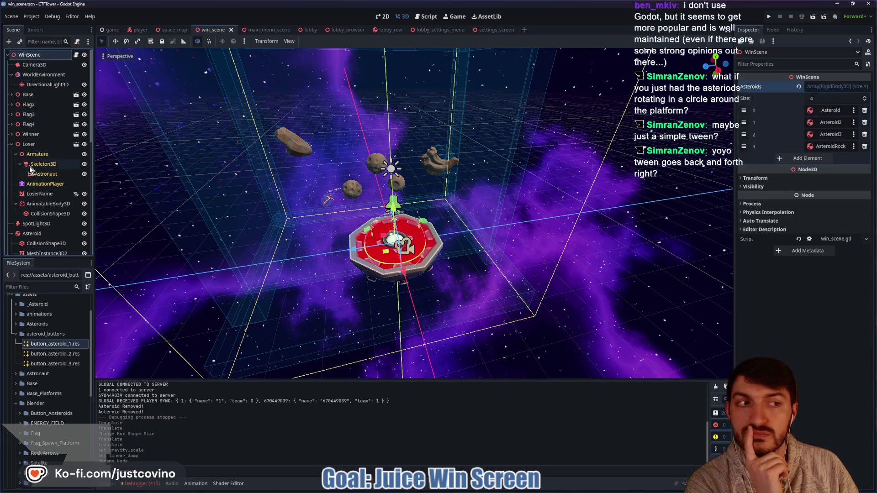
mouse_move(423, 215)
mouse_down()
mouse_move(548, 208)
mouse_move(502, 203)
mouse_up()
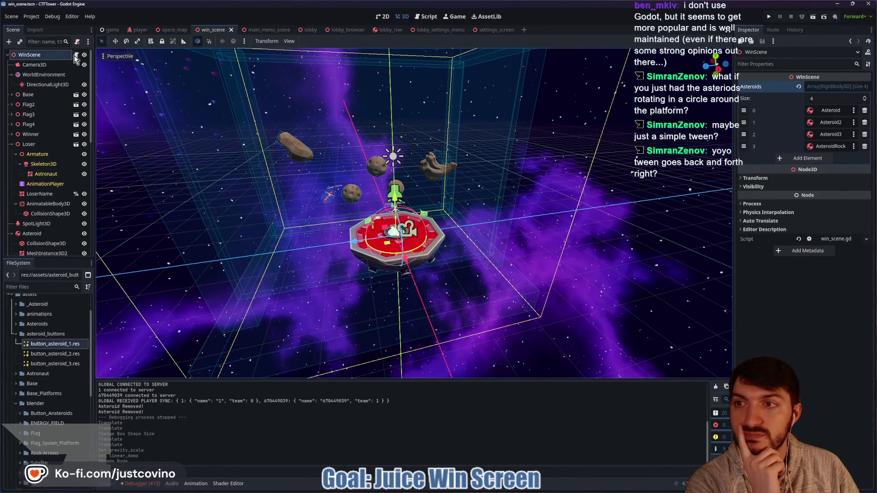
click(76, 54)
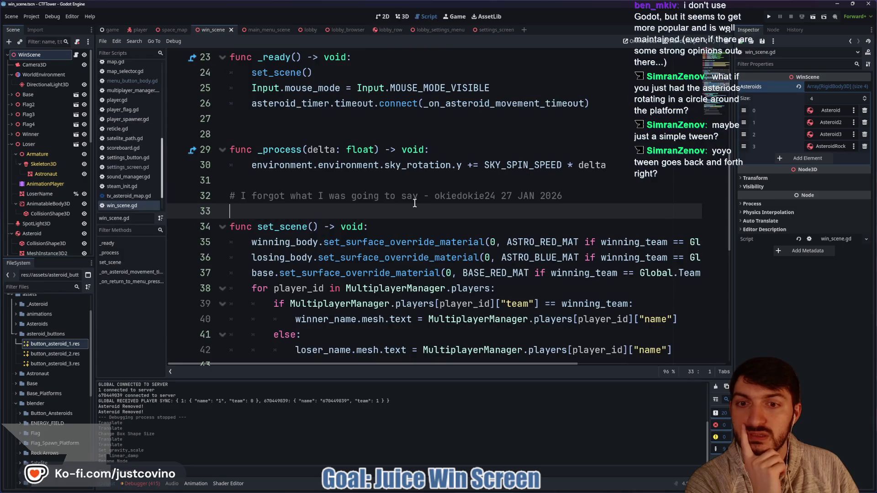
- In _on_asteroid_movement_timeout, change apply_impulse to apply_force on line 48 and save
click(492, 103)
ctrl+click(492, 104)
scroll(424, 214, down, 1)
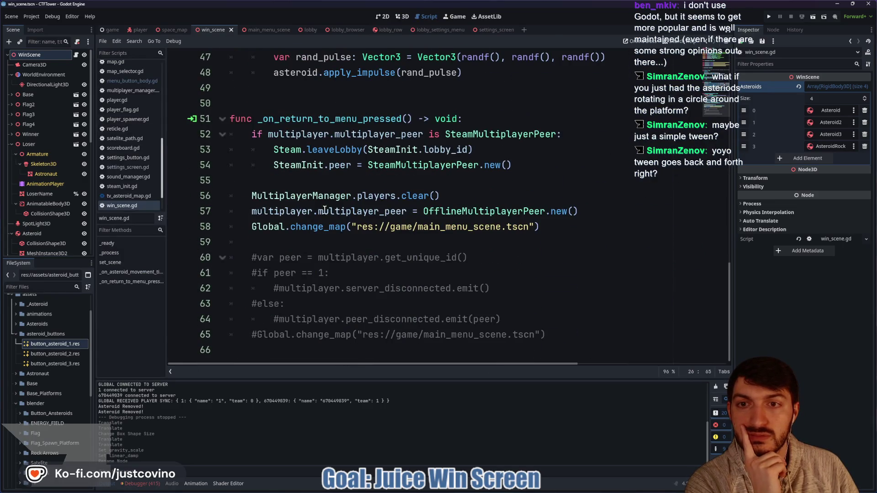
scroll(324, 210, up, 5)
scroll(338, 220, down, 1)
click(395, 258)
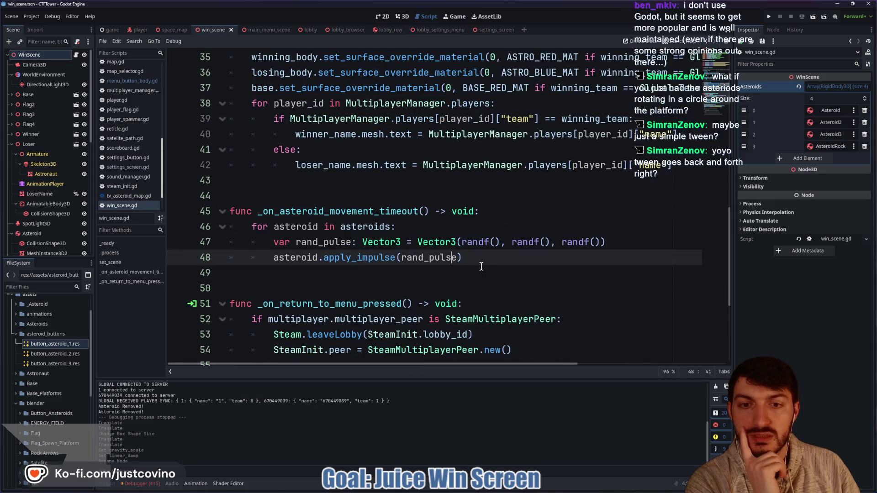
drag(395, 258, 359, 257)
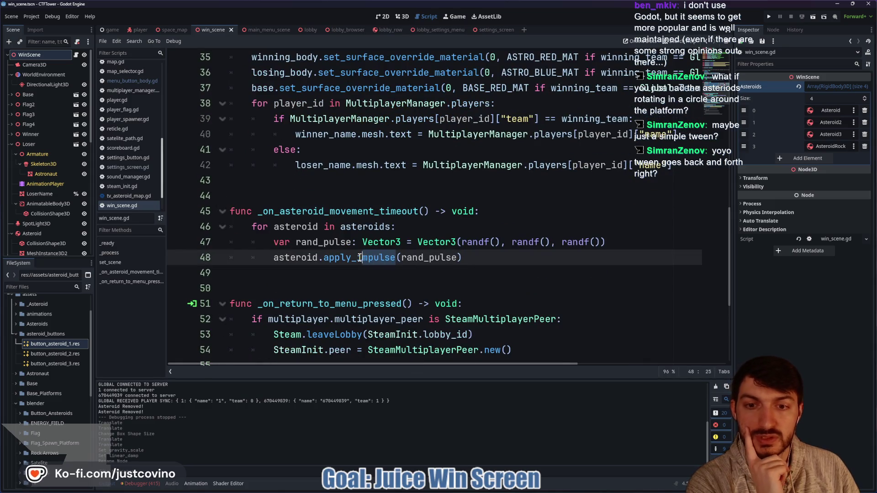
key(BackSpace)
key(BackSpace)
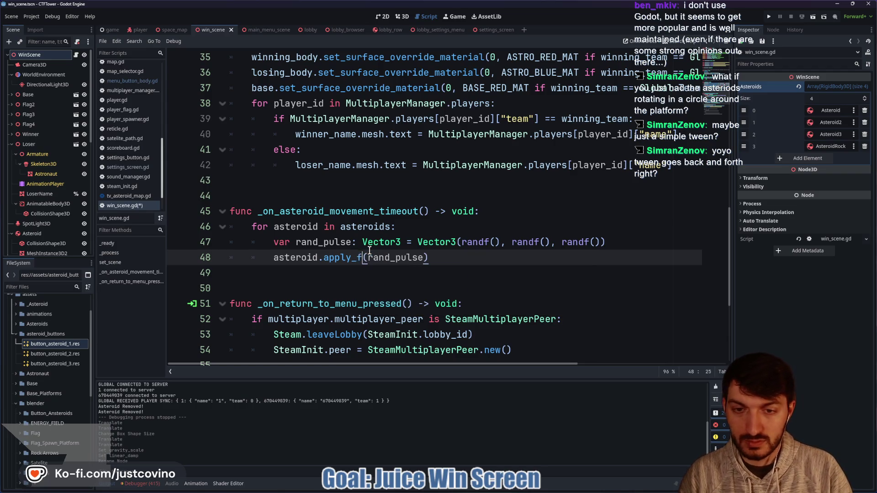
text(forc)
key(Return)
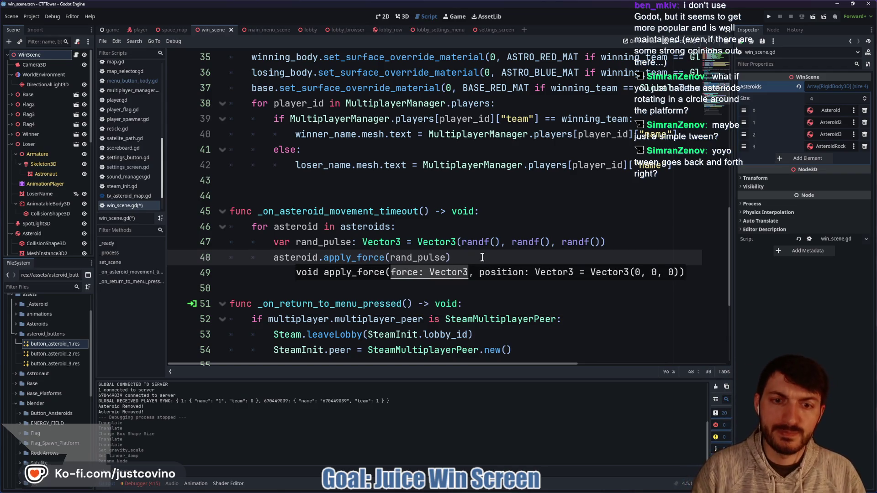
click(484, 263)
key(ctrl+s)
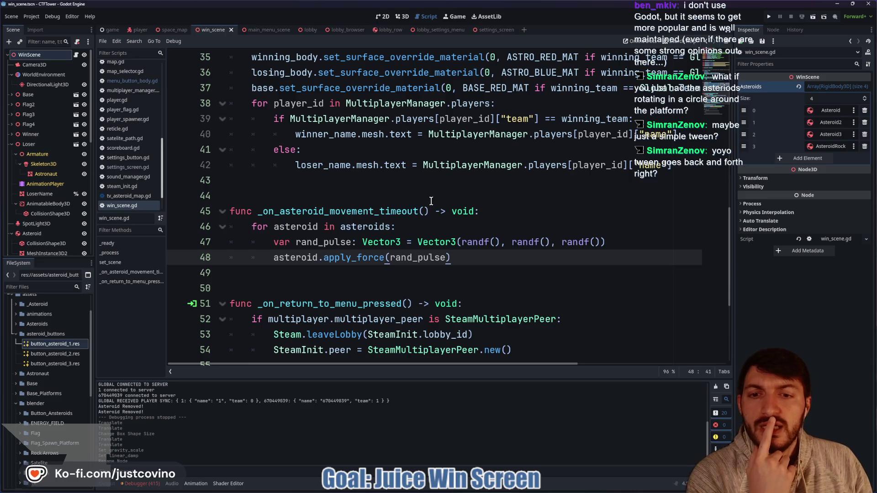
- Rewrite line 48 as linear_velocity = rand_pulse and save the script
mouse_move(385, 258)
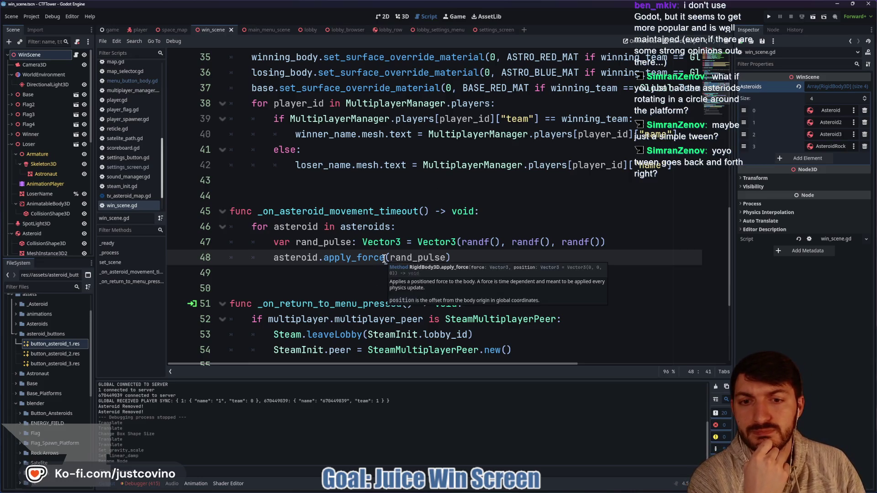
drag(385, 258, 324, 258)
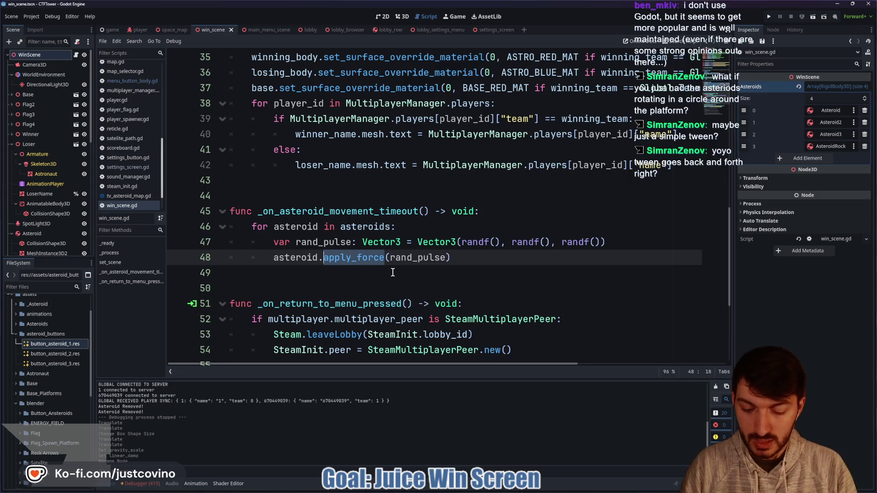
text(linear_)
text(velocity)
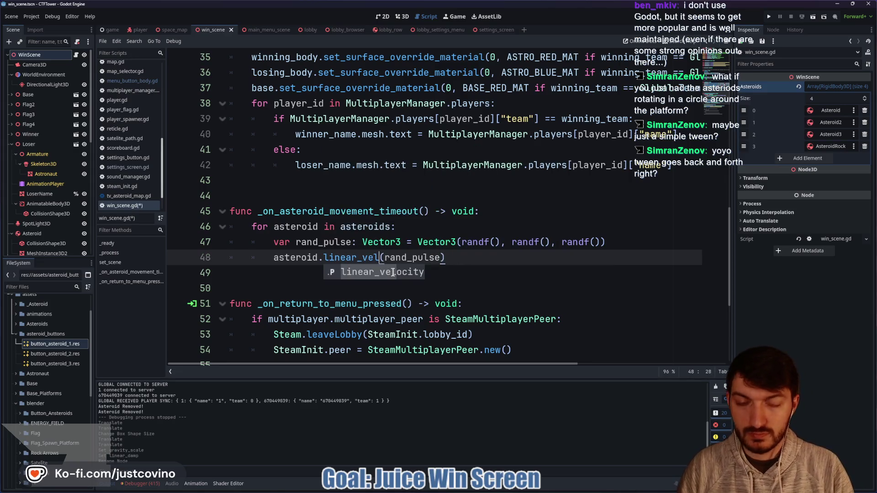
text( =)
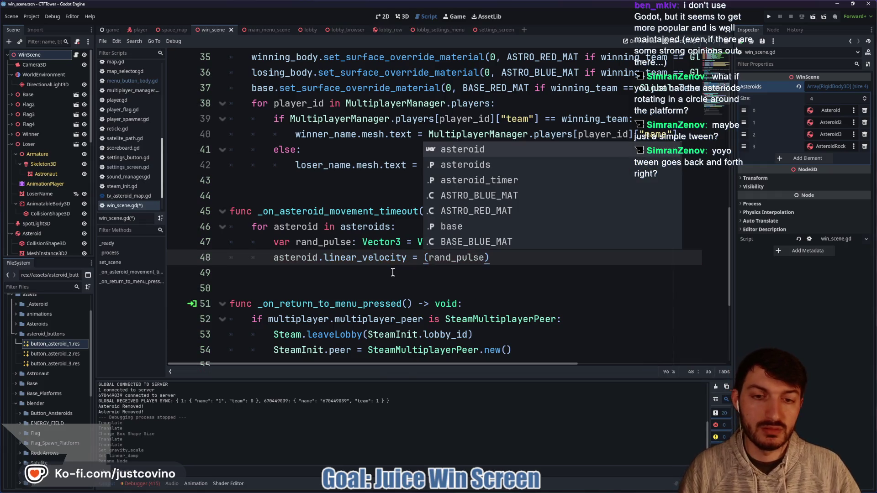
key(Escape)
key(Delete)
click(485, 259)
key(BackSpace)
key(ctrl+s)
click(769, 17)
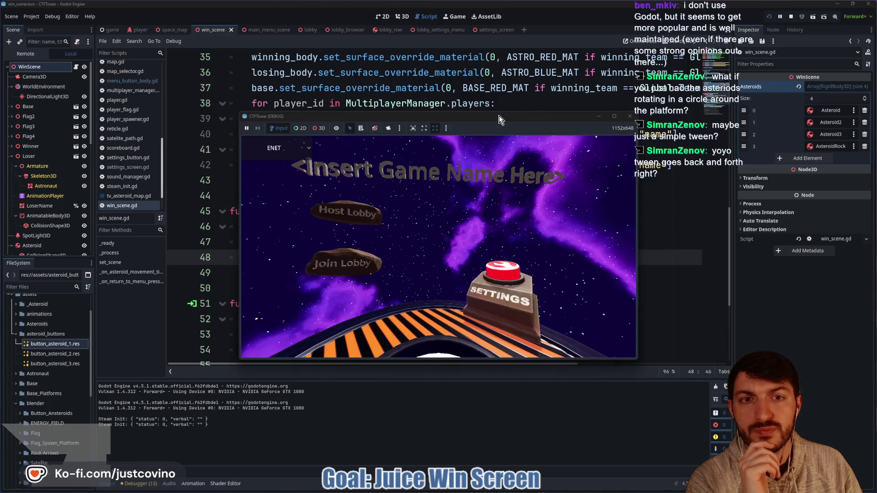
drag(498, 116, 283, 101)
drag(500, 134, 702, 102)
click(165, 198)
click(267, 189)
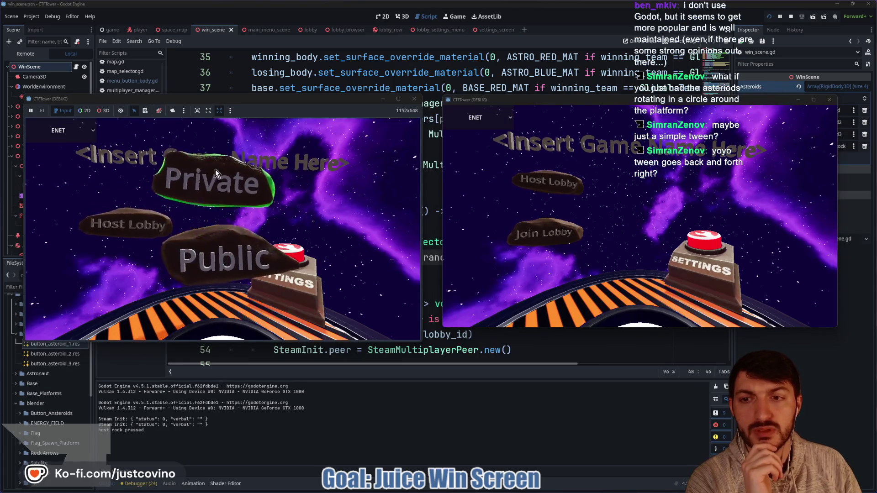
click(547, 246)
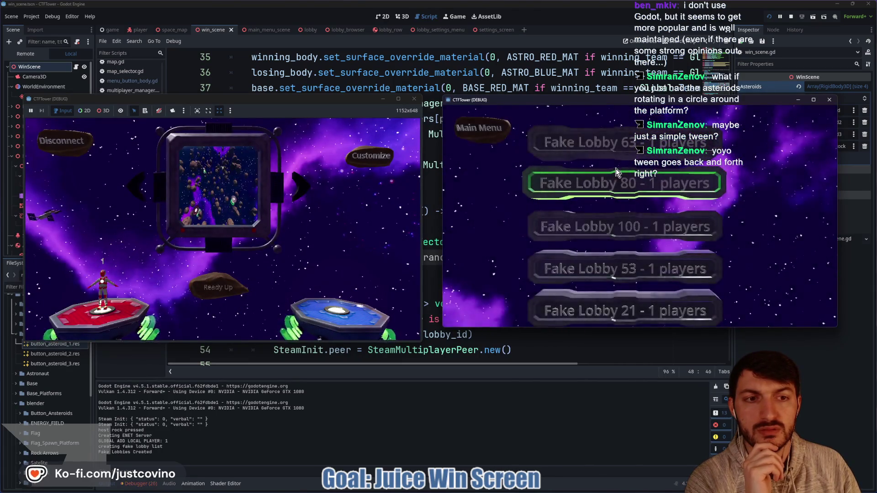
click(616, 174)
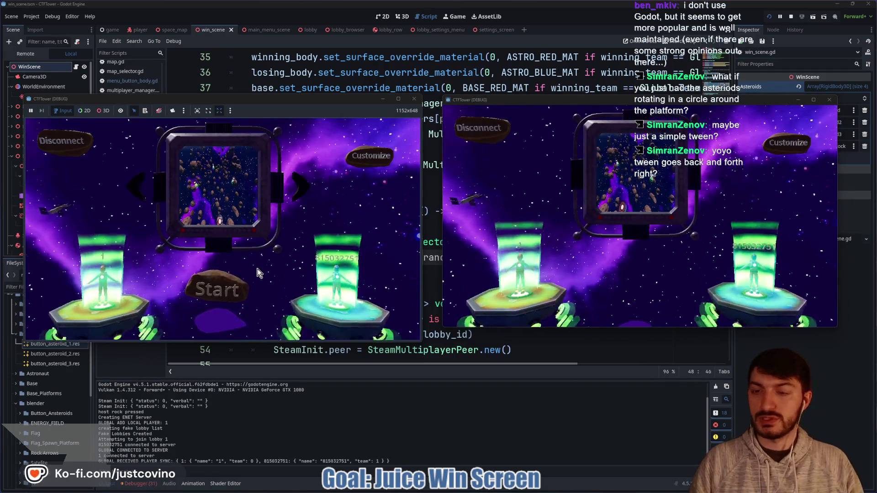
click(252, 276)
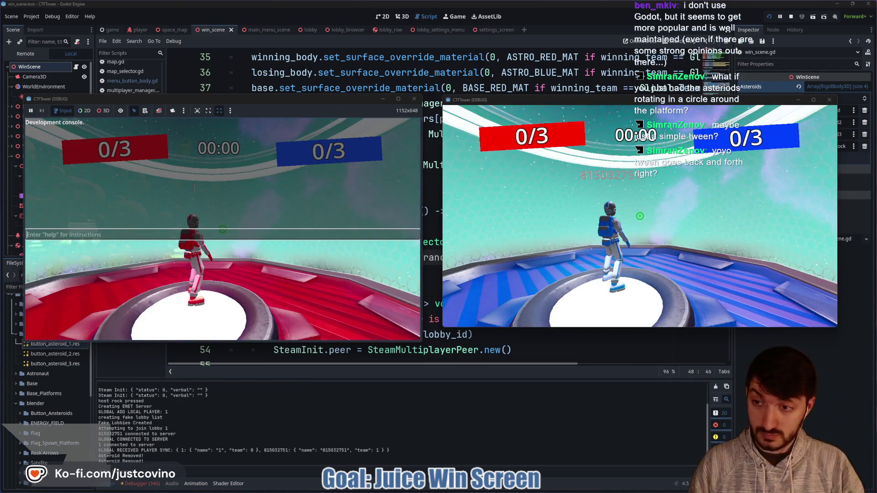
key(grave)
text(score 1)
key(Return)
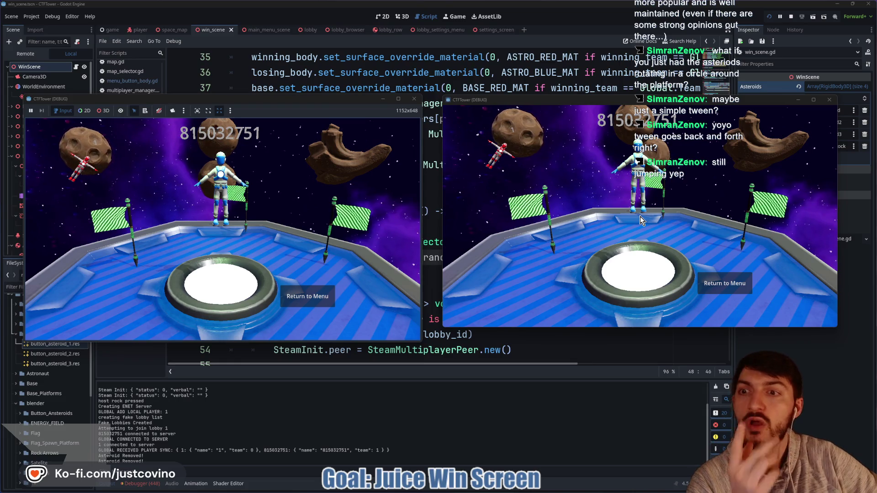
click(792, 17)
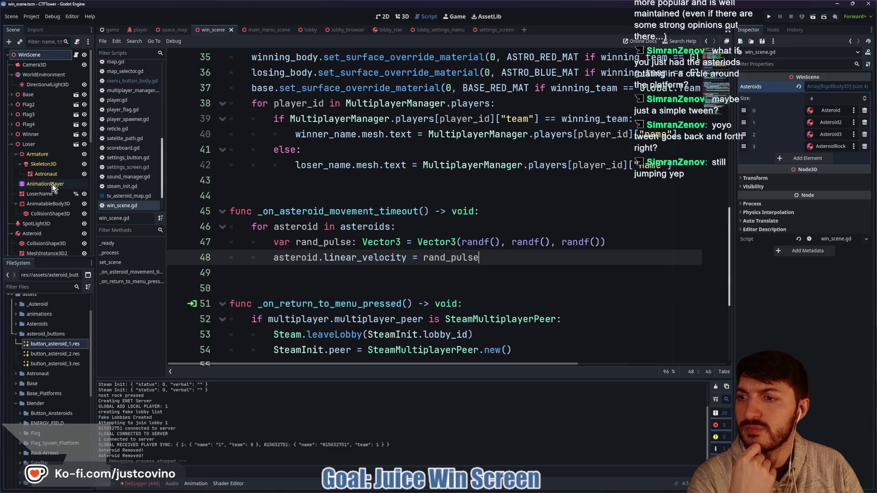
- Inspect the Asteroid rigid body's properties, then bring the Edge ToDo board forward
scroll(49, 187, down, 4)
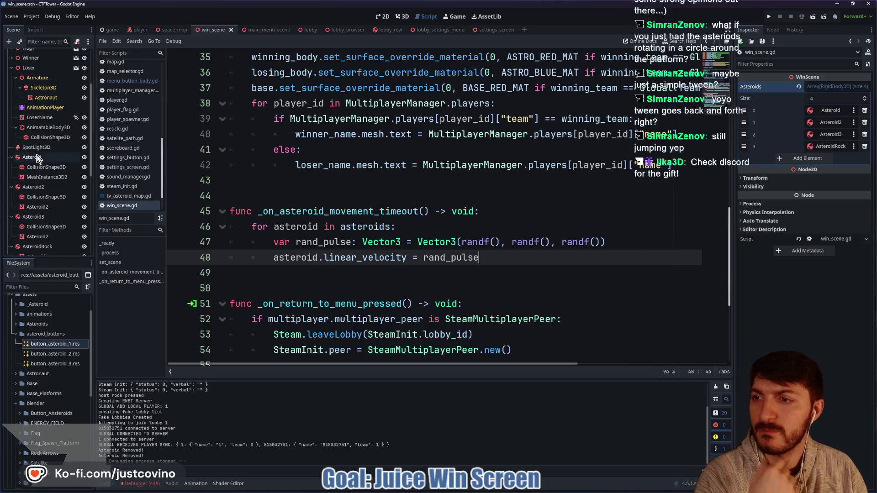
click(32, 158)
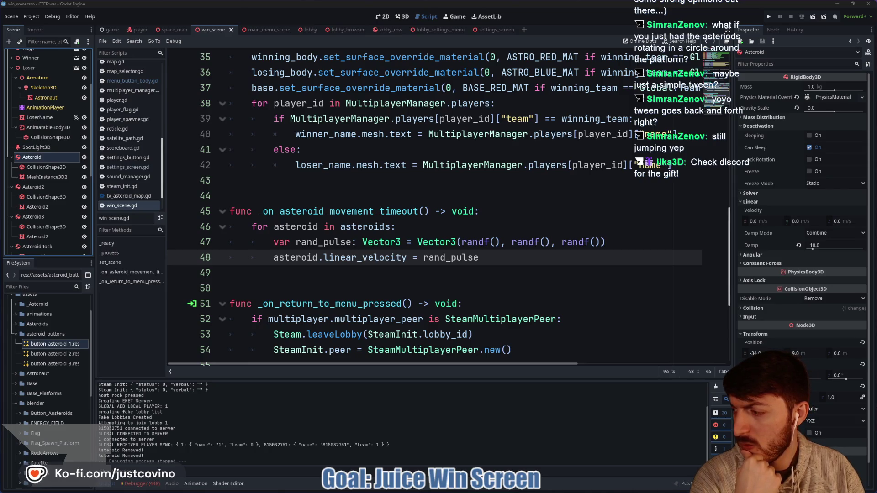
key(alt+Tab)
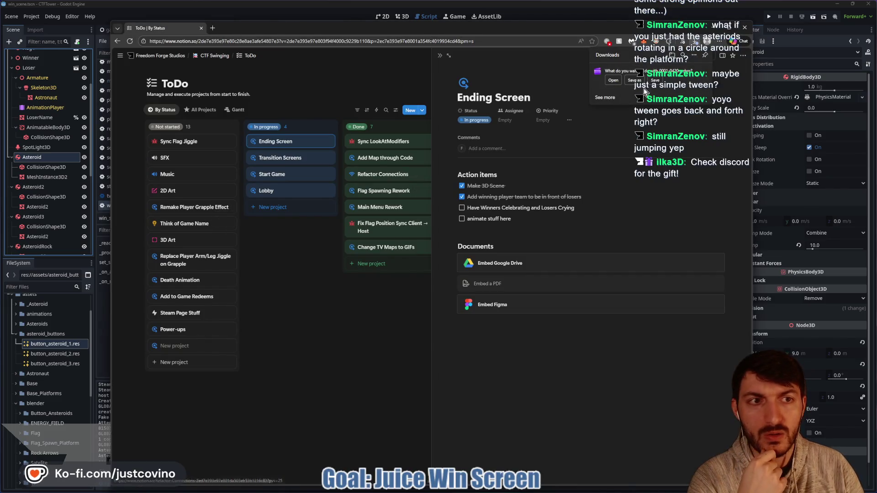
- Save the downloaded gift video to the Desktop as ika_gift, then return to Godot's 3D view
click(635, 81)
click(495, 141)
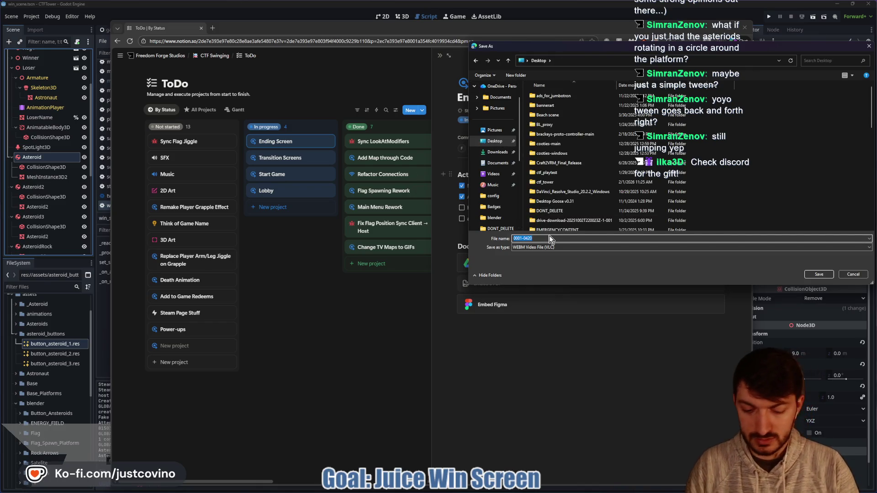
text(ika_gift)
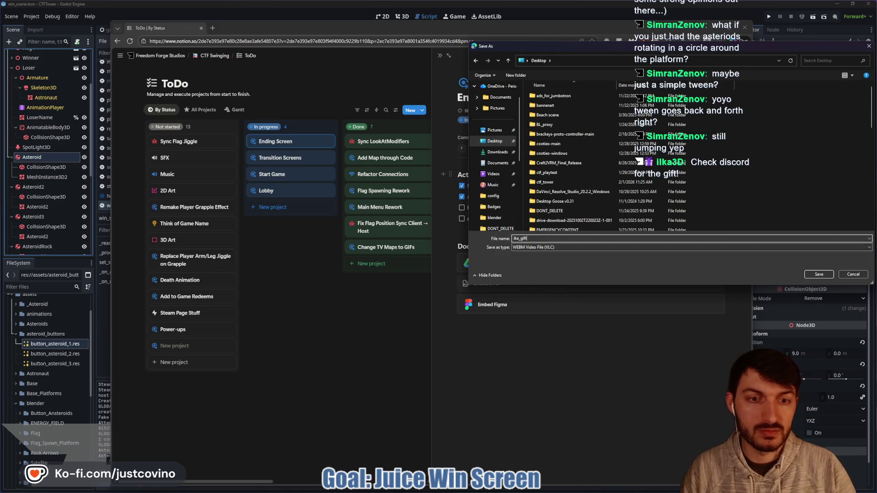
click(820, 274)
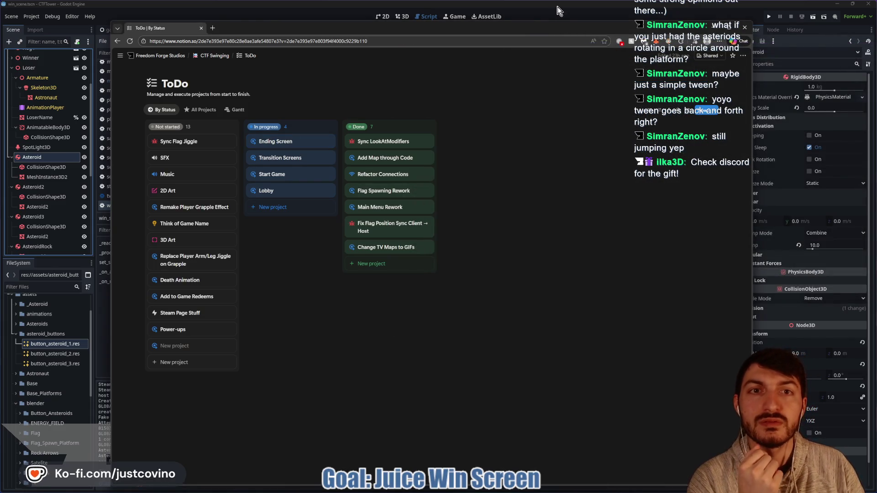
key(alt+Tab)
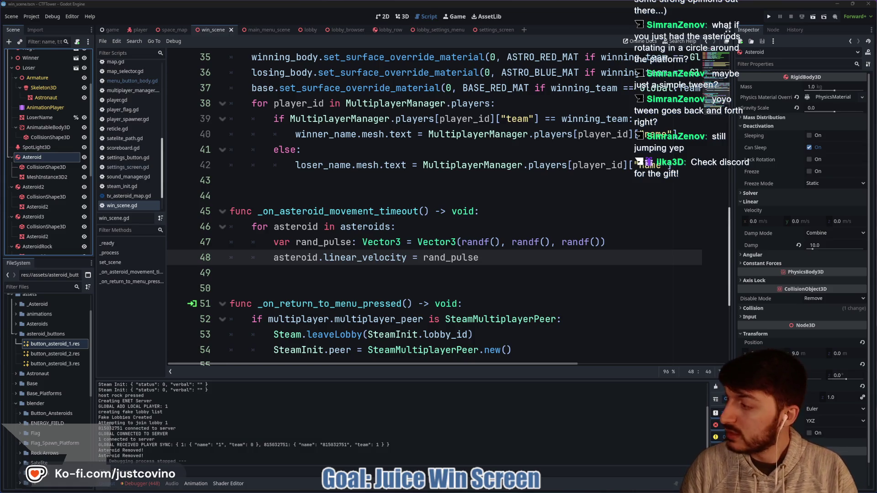
click(401, 16)
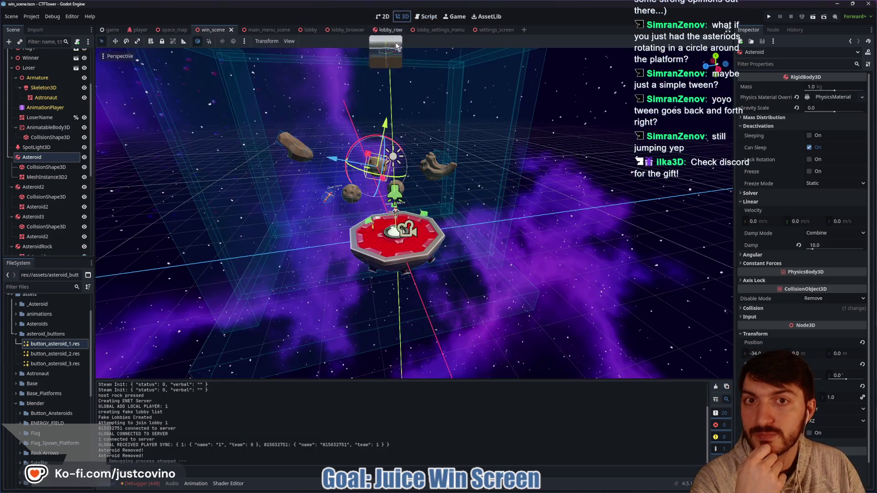
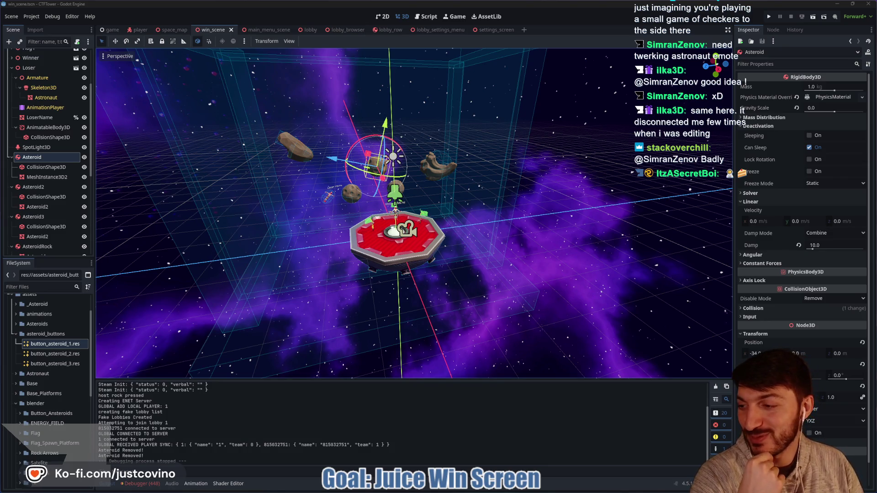
- Orbit the view around the win scene's platform and asteroids
drag(304, 232, 320, 229)
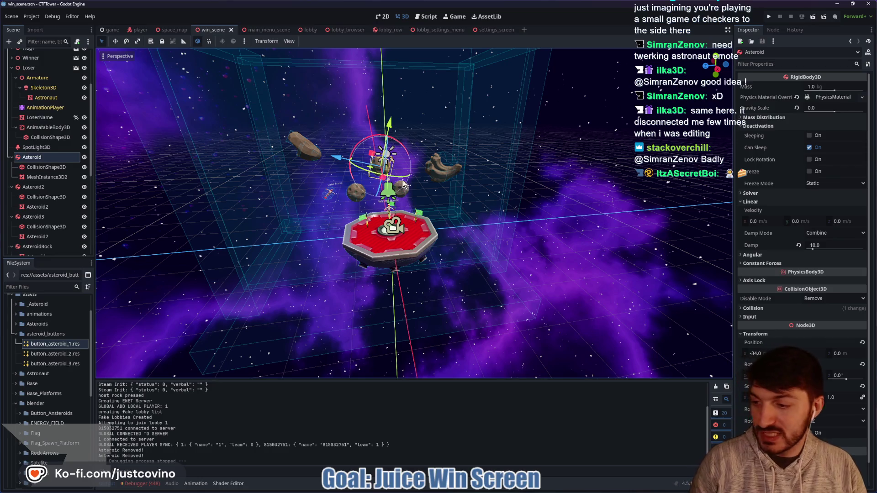
mouse_move(472, 202)
mouse_down()
mouse_move(420, 196)
mouse_move(451, 198)
mouse_up()
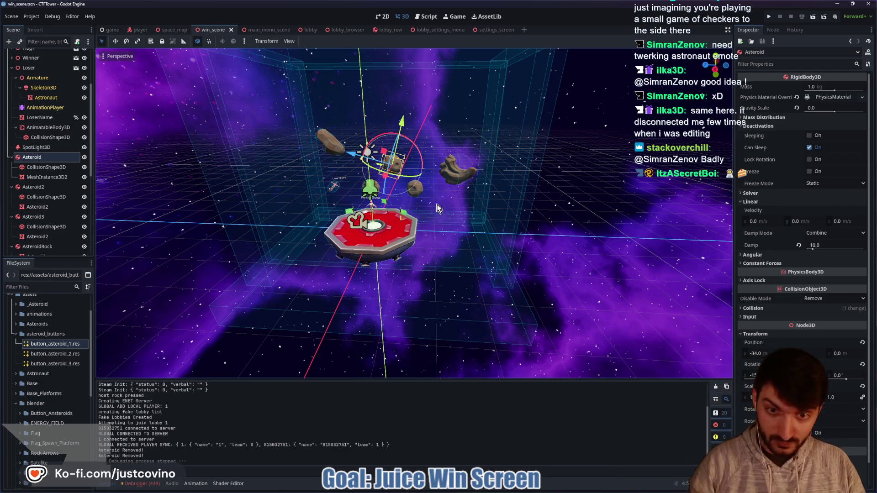
drag(472, 215, 488, 209)
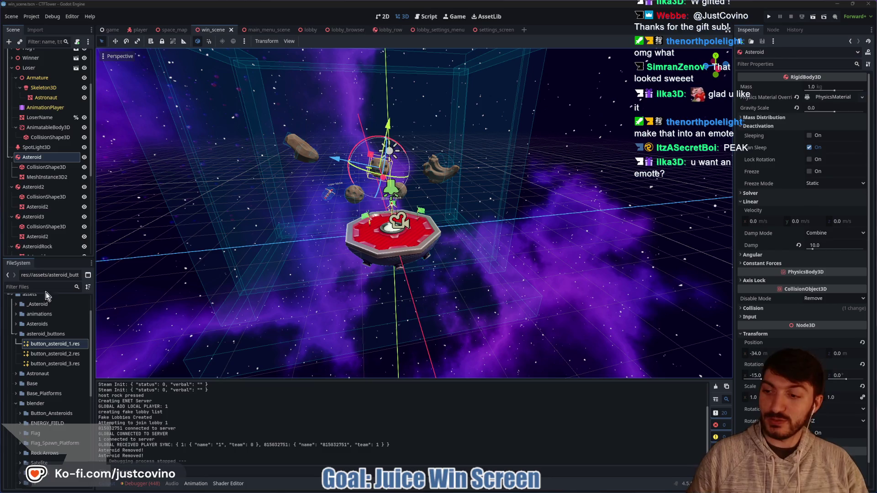
drag(313, 241, 292, 250)
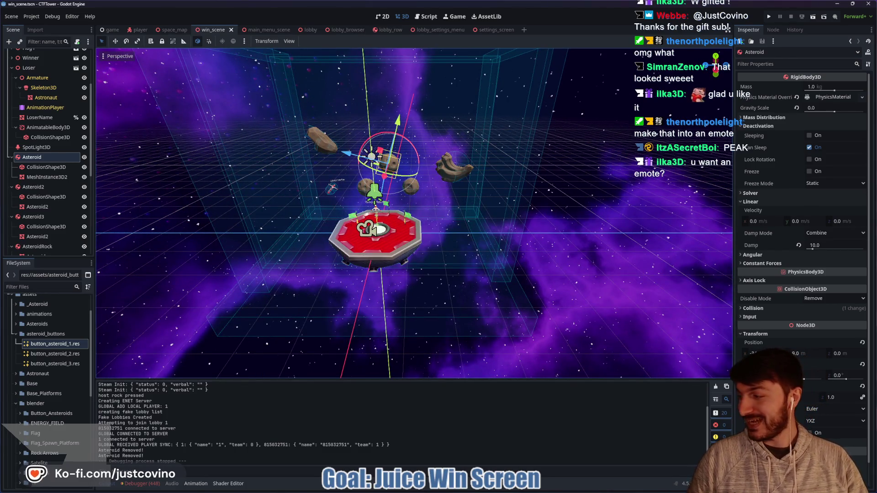
drag(299, 191, 308, 191)
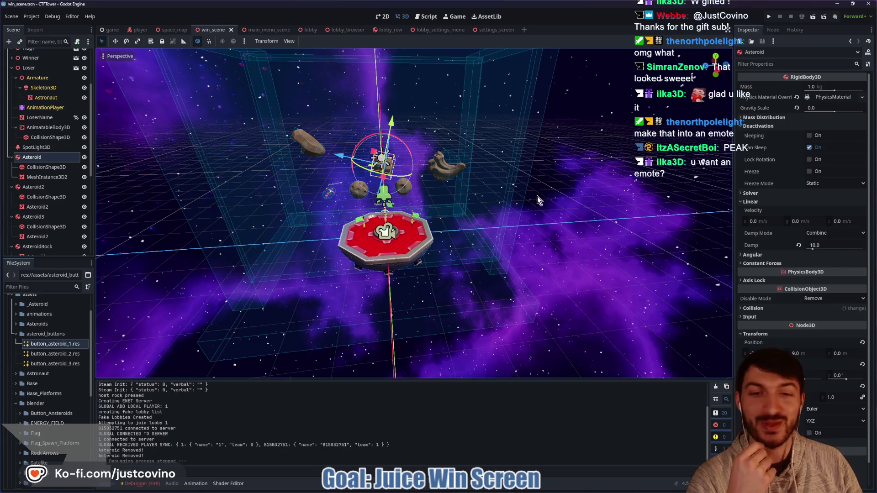
drag(556, 217, 525, 204)
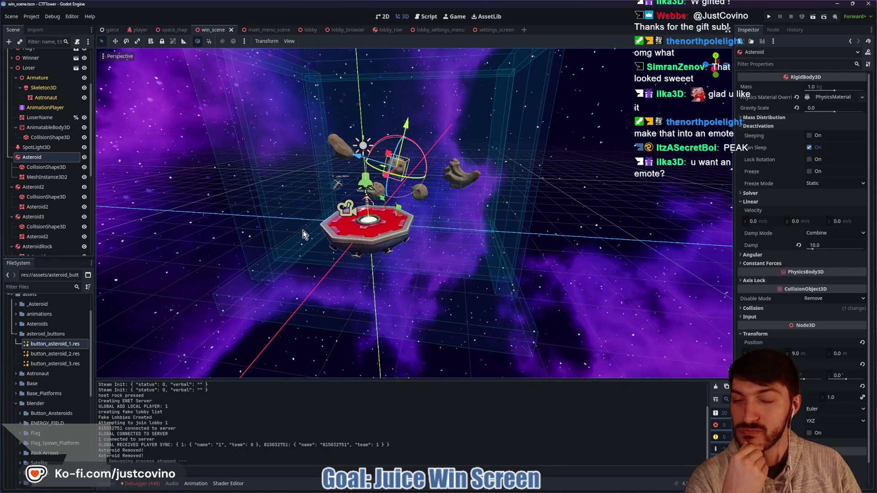
drag(269, 241, 322, 226)
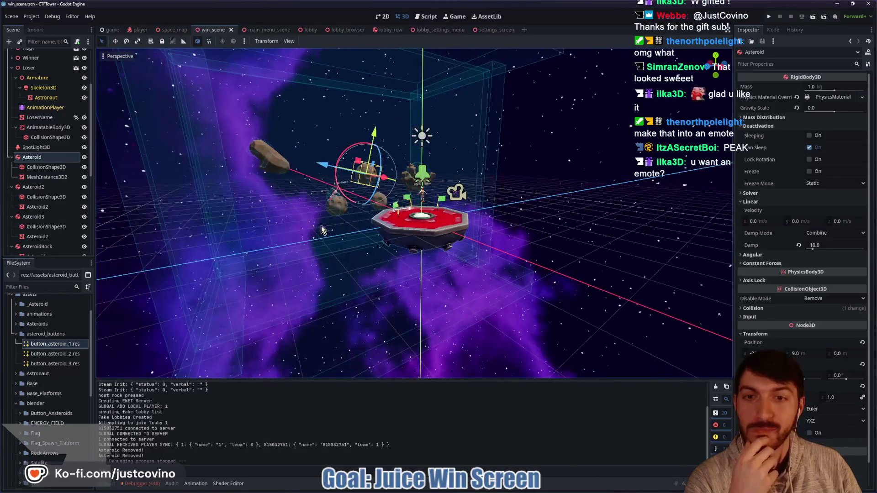
- Add Asteroid2, Asteroid3 and AsteroidRock to the selection, then switch to the Twitch alerts page
scroll(47, 146, up, 2)
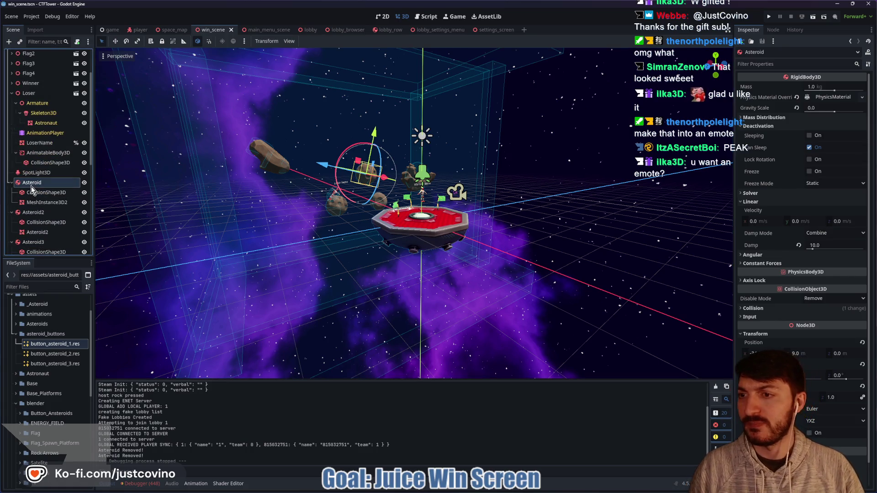
ctrl+click(32, 212)
scroll(46, 215, down, 6)
ctrl+click(29, 165)
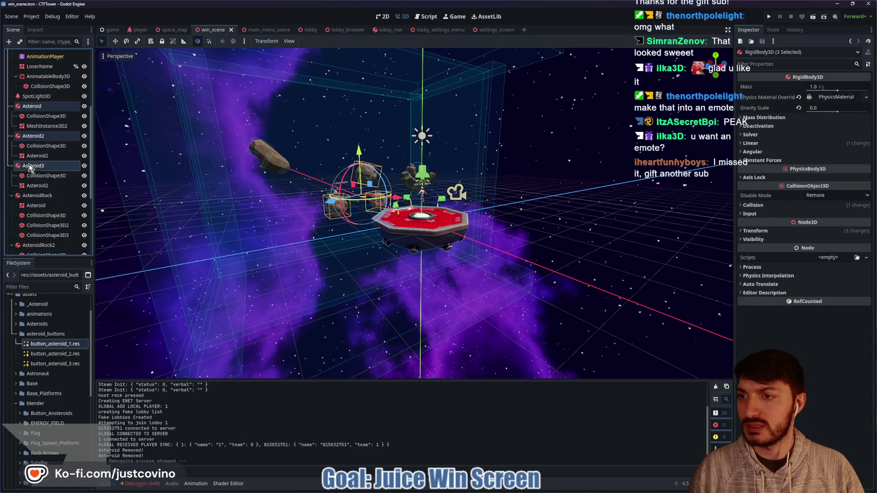
ctrl+click(29, 196)
scroll(47, 209, down, 2)
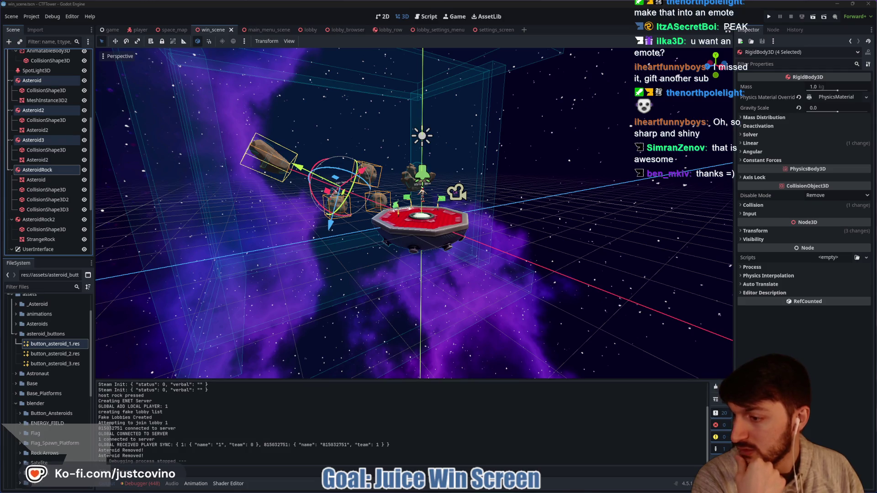
key(alt+Tab)
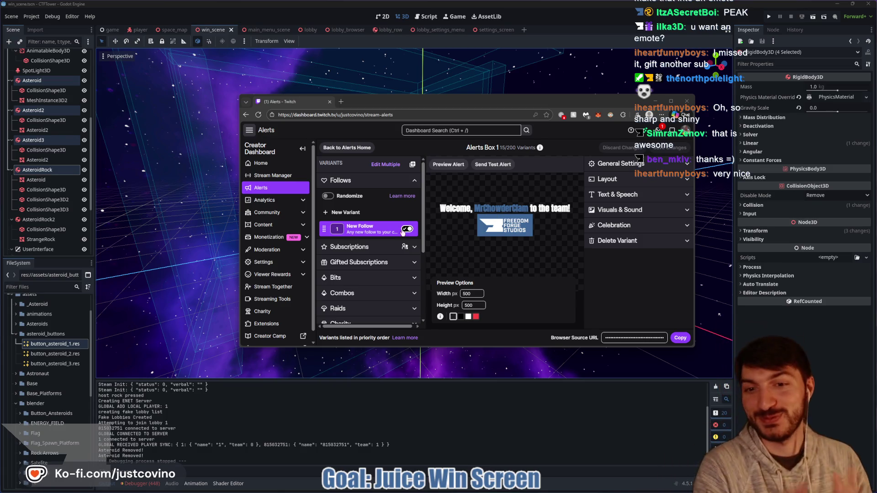
- Browse the Subscriptions alert variants, then open the Gifted Subscription variant
click(374, 252)
scroll(373, 279, down, 1)
click(369, 288)
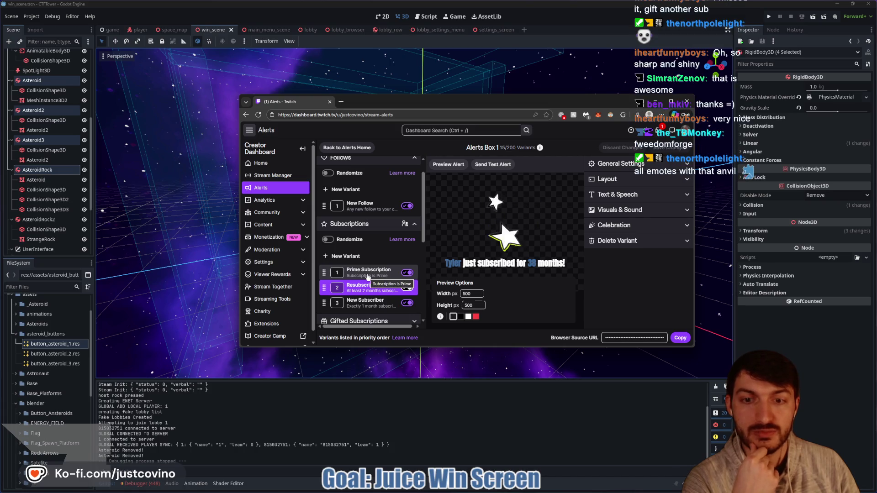
click(370, 224)
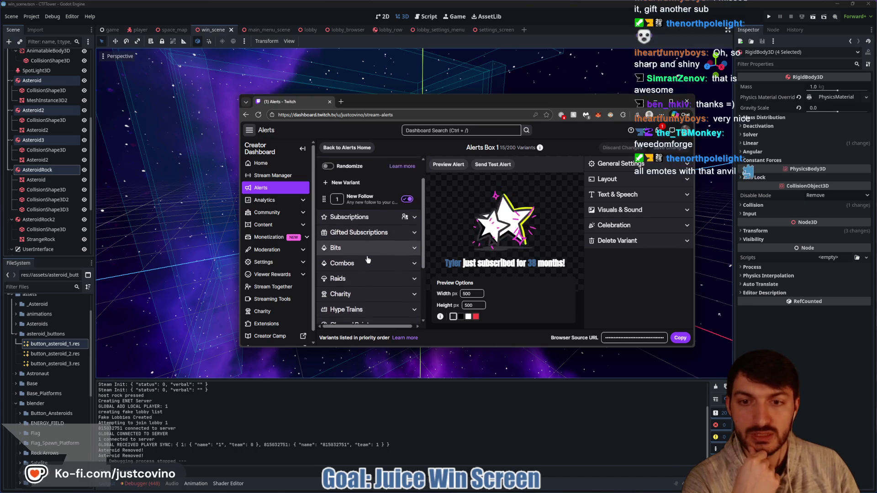
scroll(370, 237, up, 1)
click(370, 263)
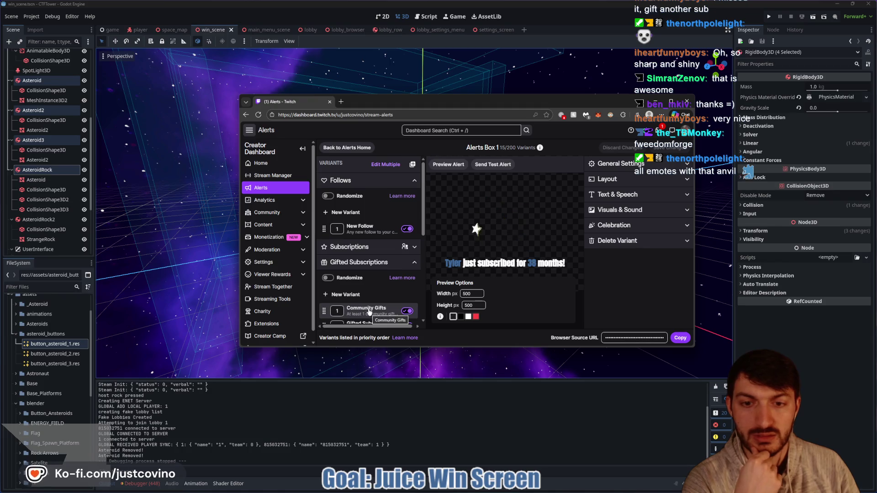
scroll(369, 260, down, 2)
click(368, 248)
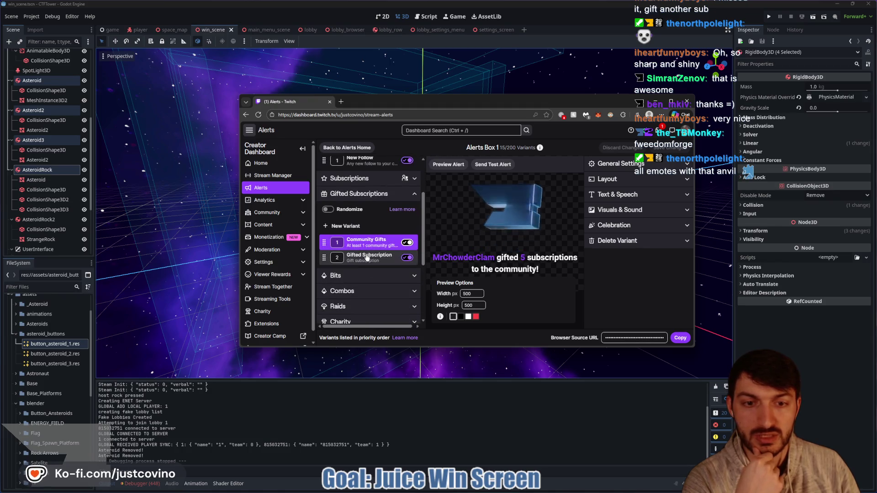
click(368, 254)
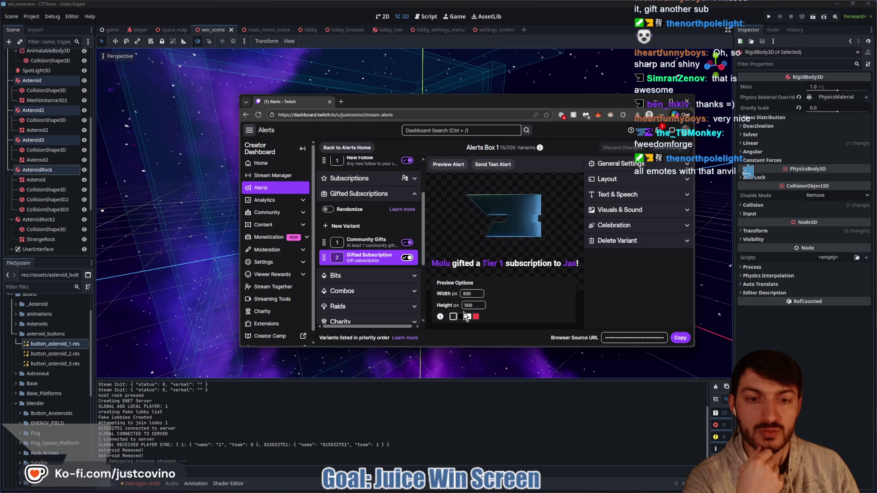
- Set the Gifted Subscription alert's accent colour to #3F6899 and save
click(618, 194)
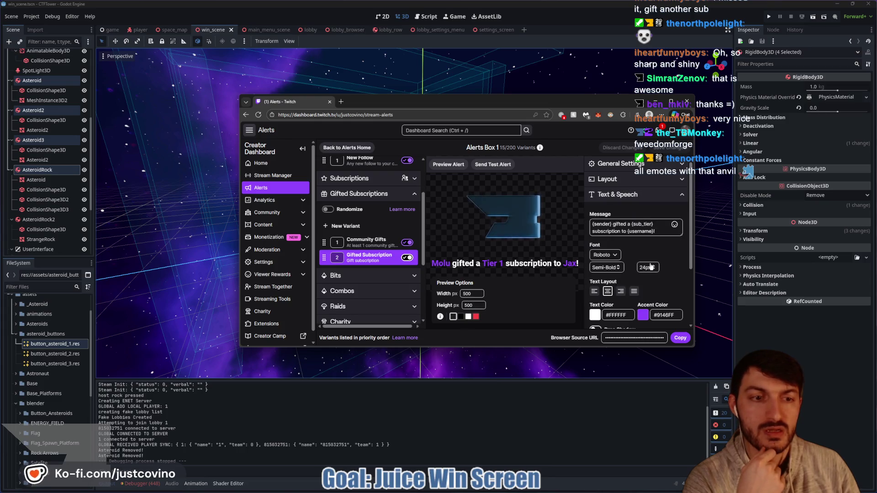
click(643, 315)
click(658, 315)
double_click(658, 314)
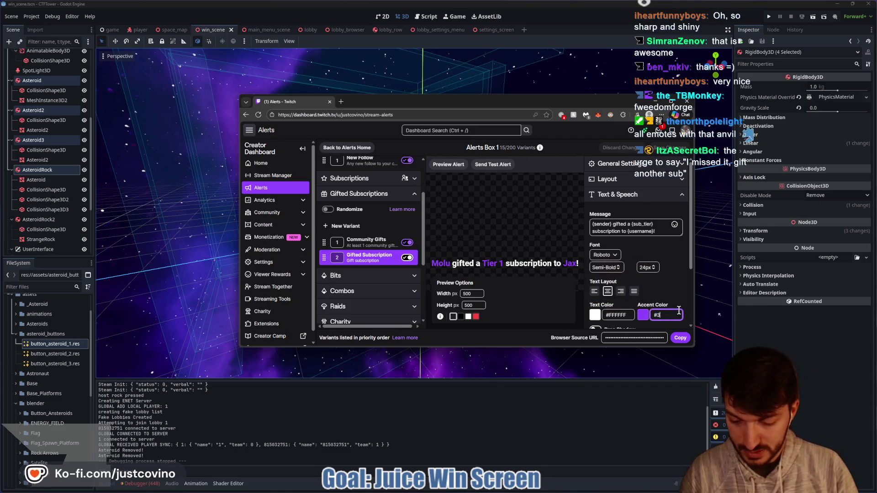
text(6899)
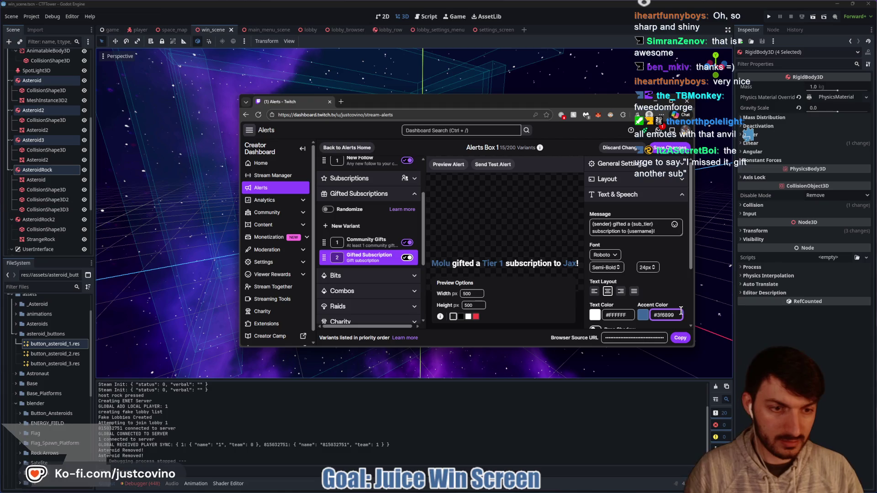
click(669, 148)
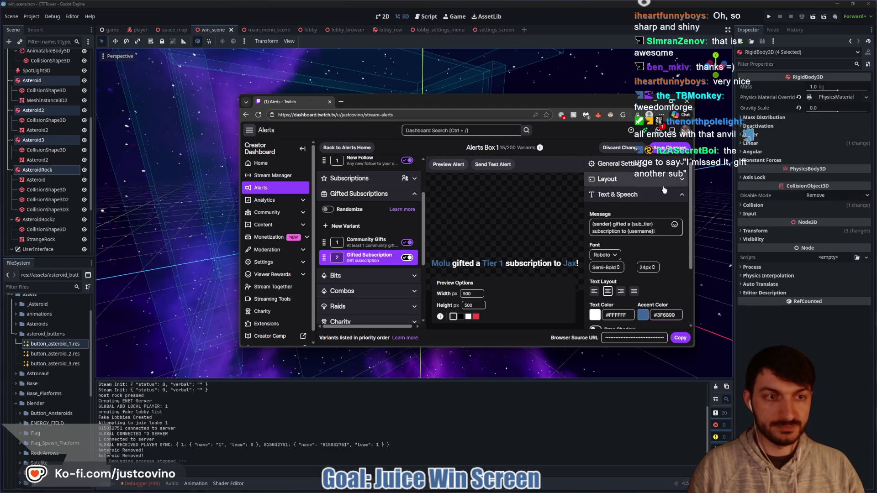
- Give the Community Gifts variant accent colour 3f6899, save it, and close the alerts window
click(375, 241)
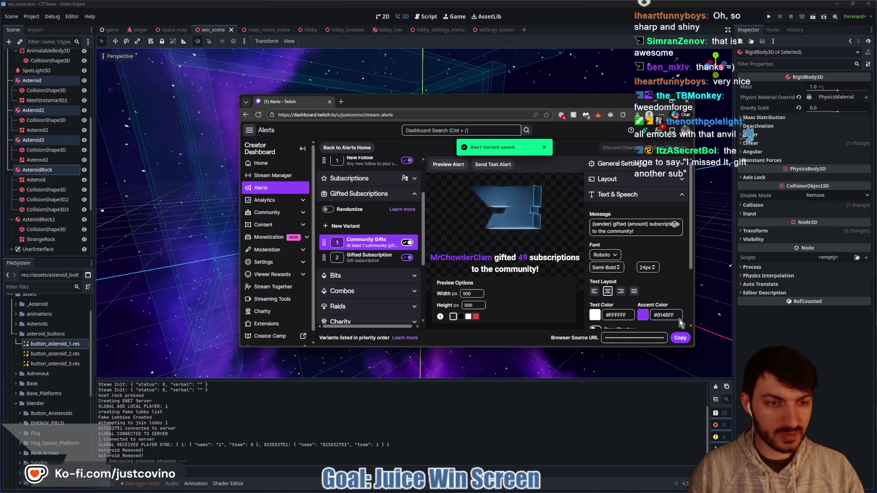
click(659, 314)
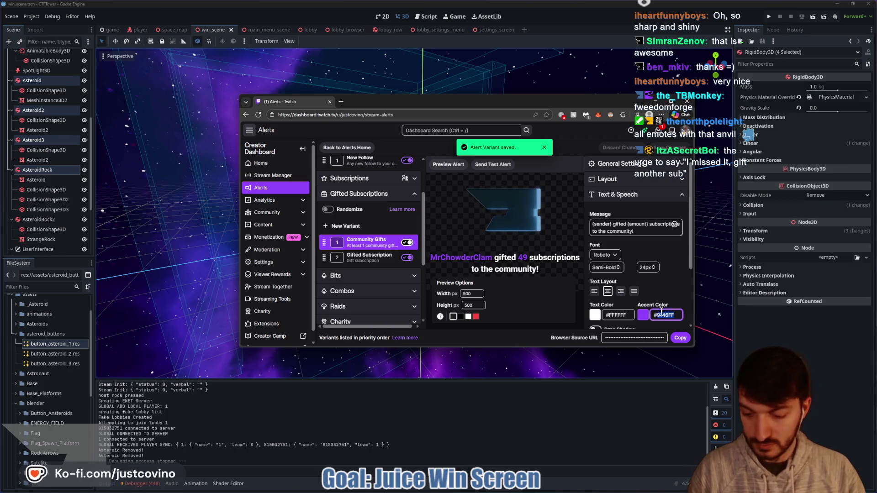
text(3f6899)
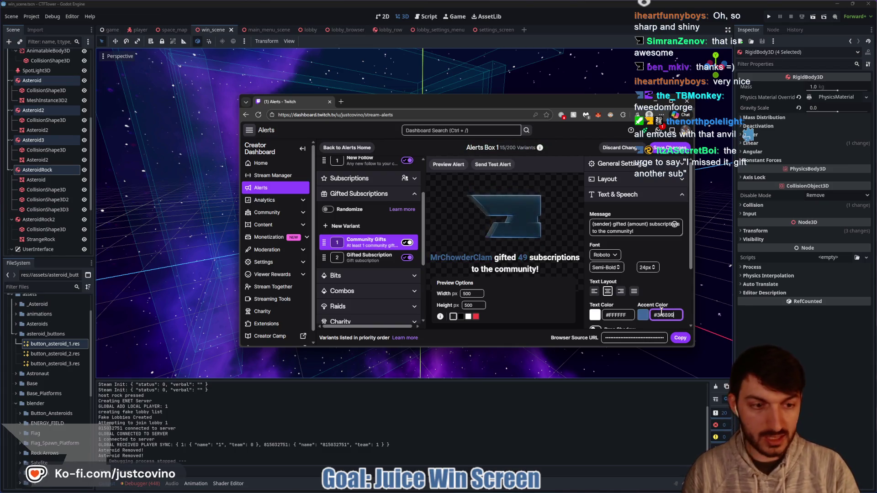
click(672, 151)
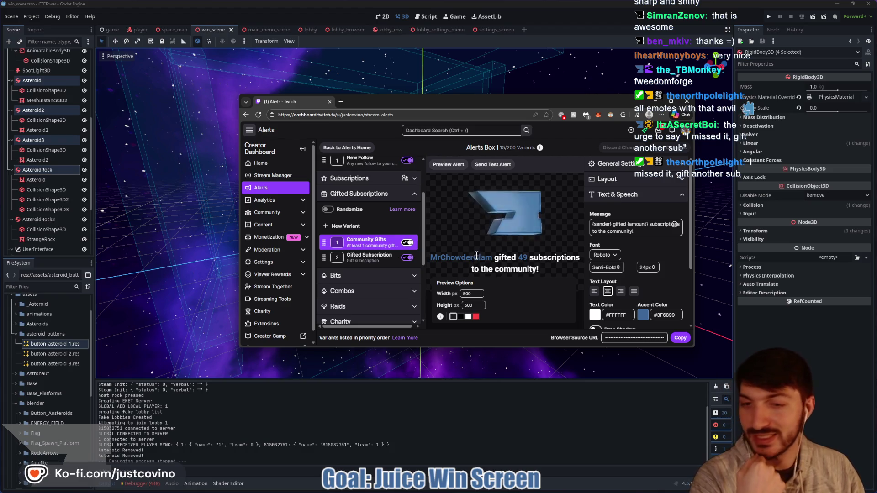
click(686, 102)
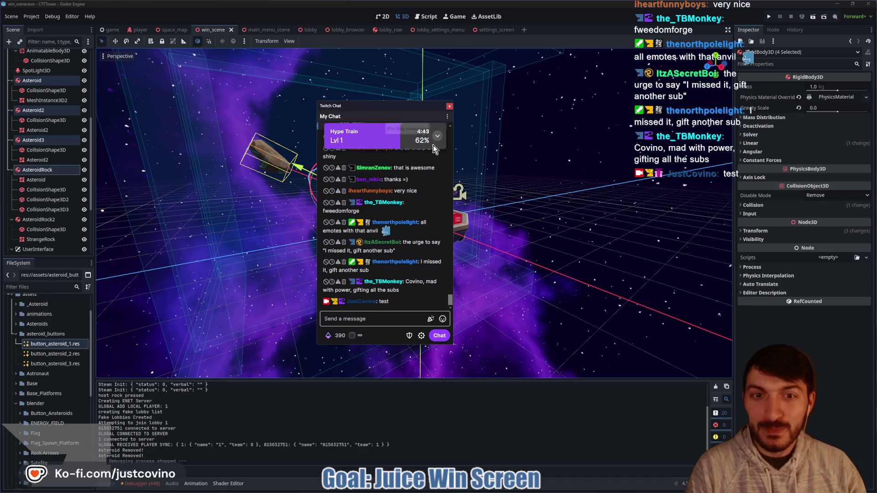
- Check the Hype Train details and a chatter's 50 Gift Subs badge in the chat popup
click(438, 139)
click(438, 136)
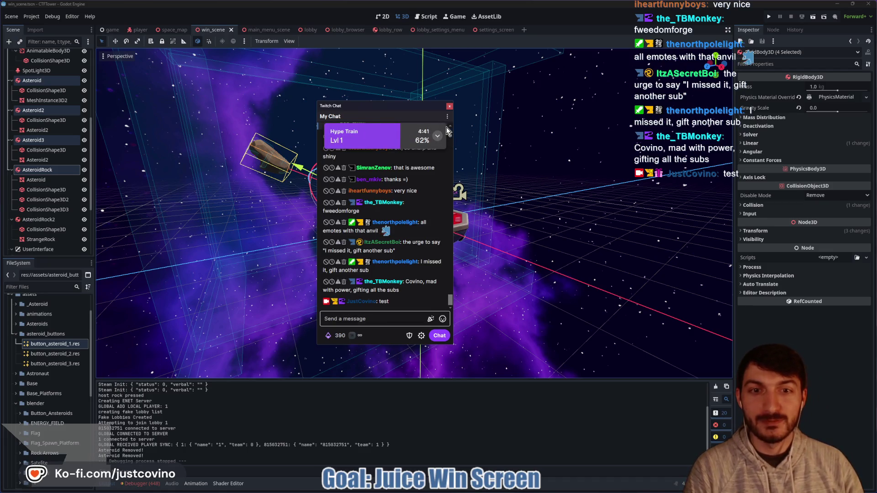
scroll(369, 197, up, 3)
scroll(374, 229, down, 3)
click(334, 307)
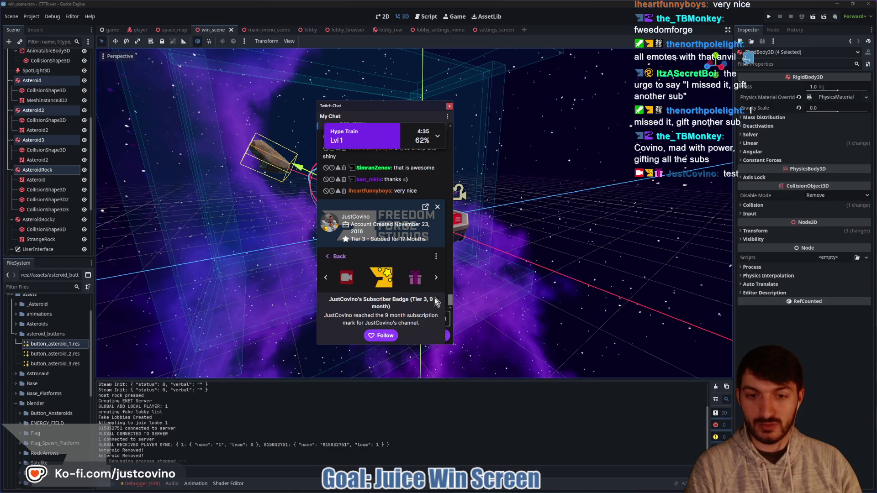
click(421, 282)
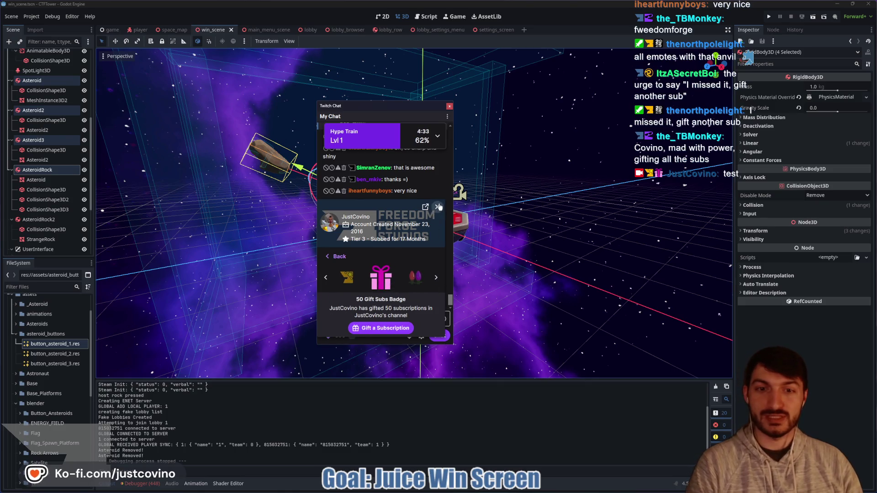
key(Escape)
- View the user card from the test message, close it, and drag the chat popup off-screen
click(383, 320)
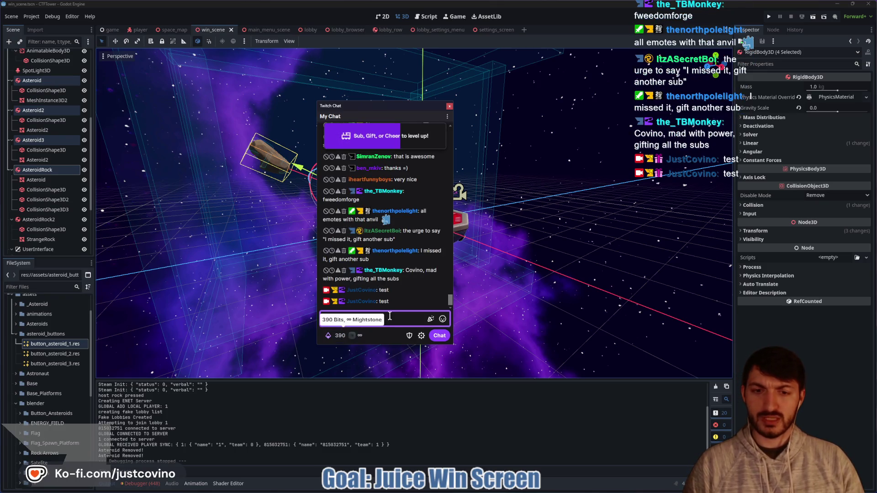
click(352, 302)
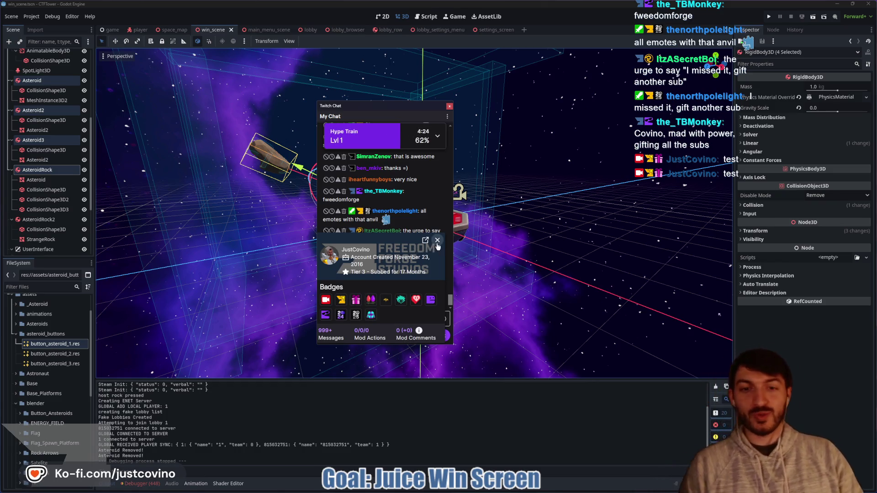
click(392, 120)
mouse_move(386, 108)
mouse_down()
mouse_move(254, 96)
mouse_move(0, 96)
mouse_up()
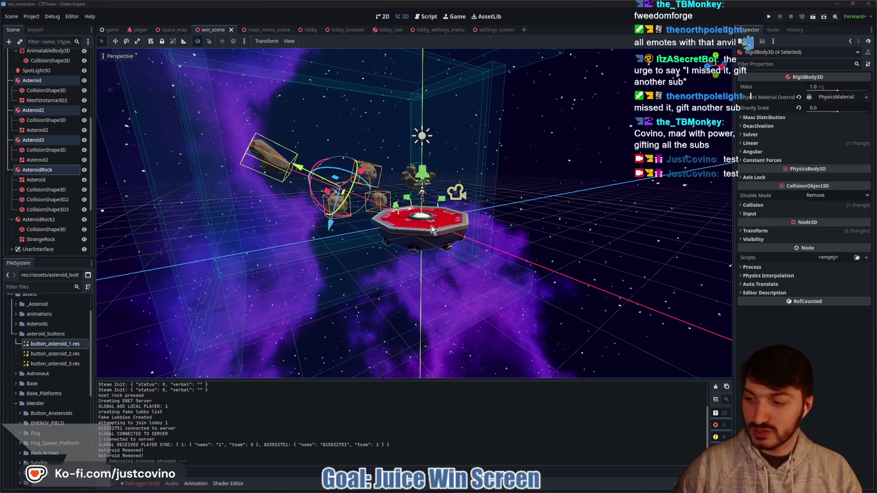
drag(603, 237, 550, 230)
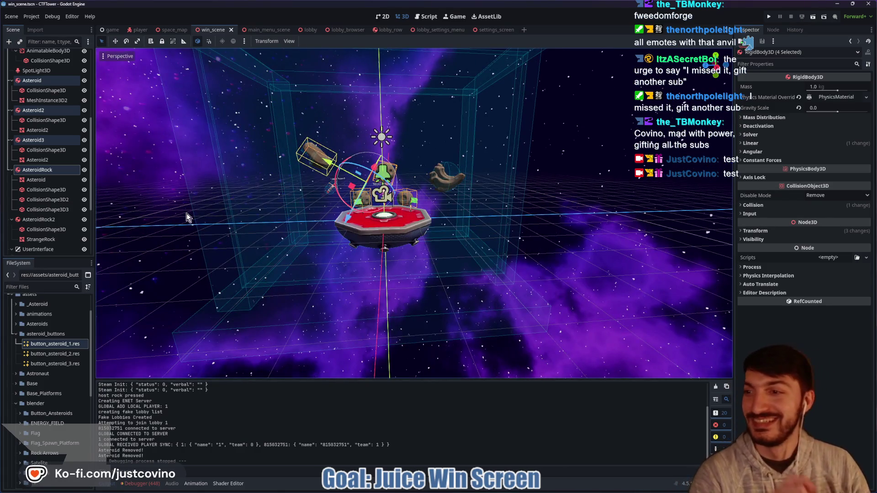
- Add AsteroidRock2 to the selection, revert Linear Damp to 0.0 on all five asteroids, and save
ctrl+click(46, 221)
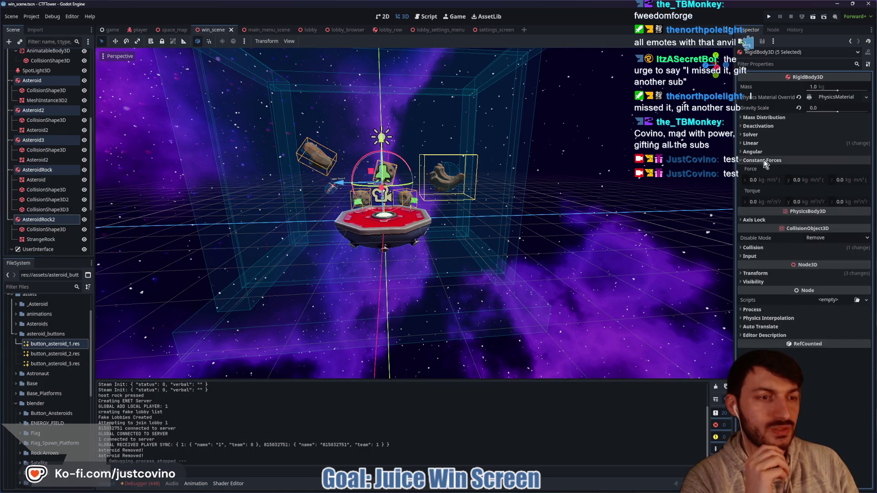
click(760, 143)
click(801, 187)
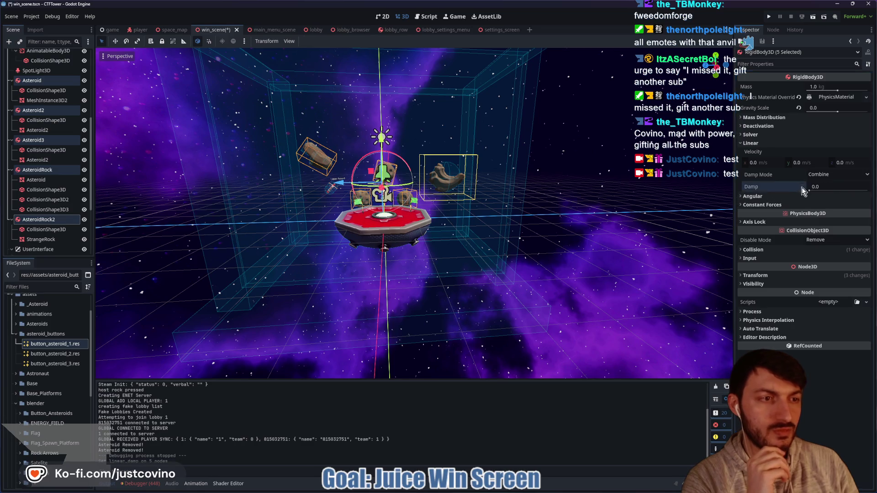
key(ctrl+s)
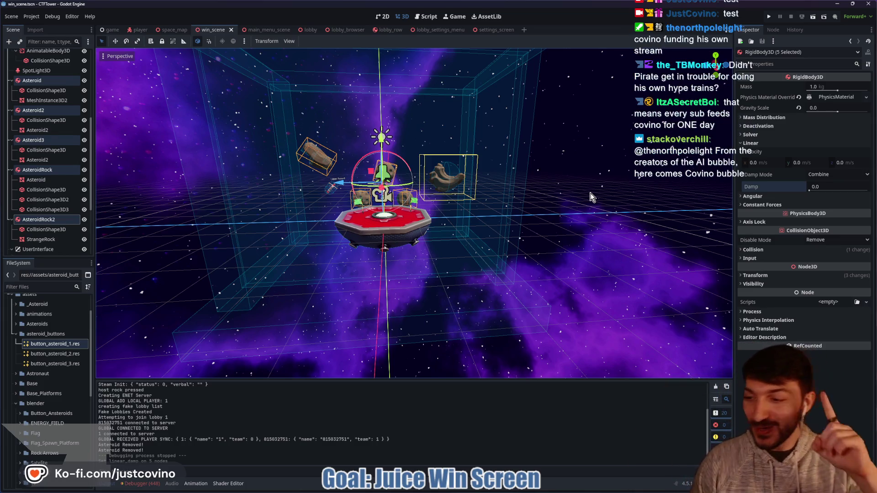
- Orbit around the platform and save the win scene again
drag(559, 216, 549, 220)
key(ctrl+s)
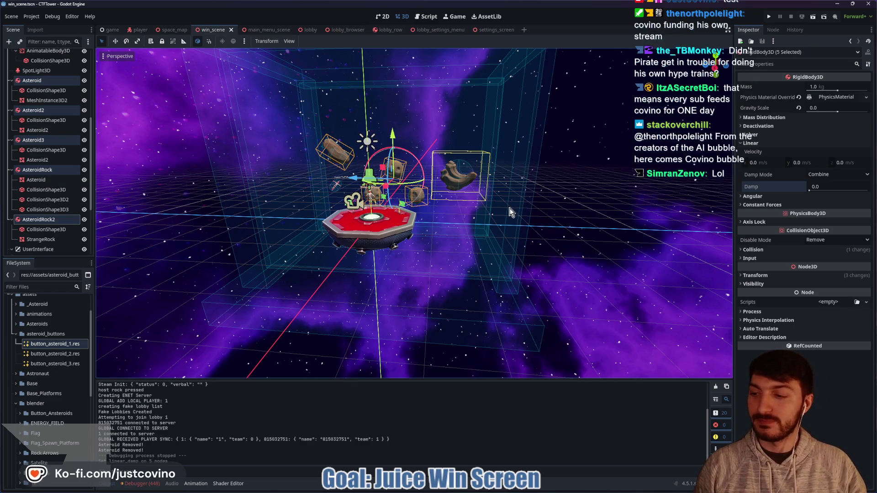
drag(512, 210, 525, 213)
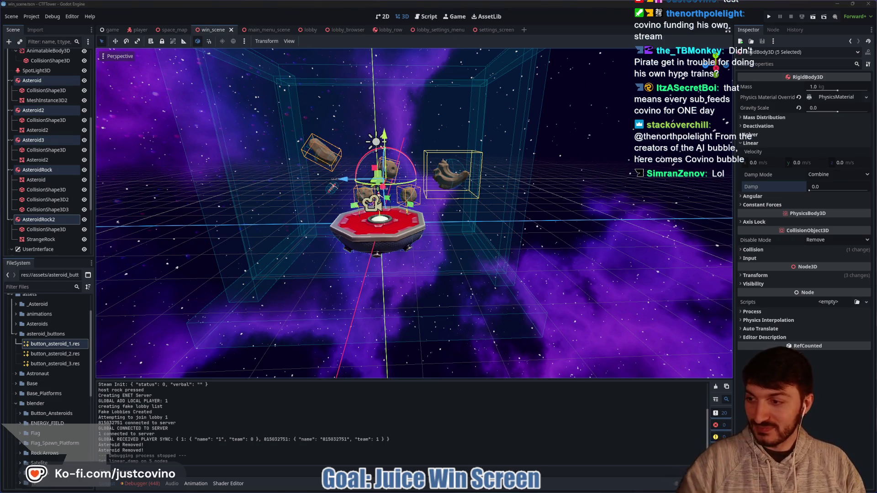
drag(486, 213, 487, 216)
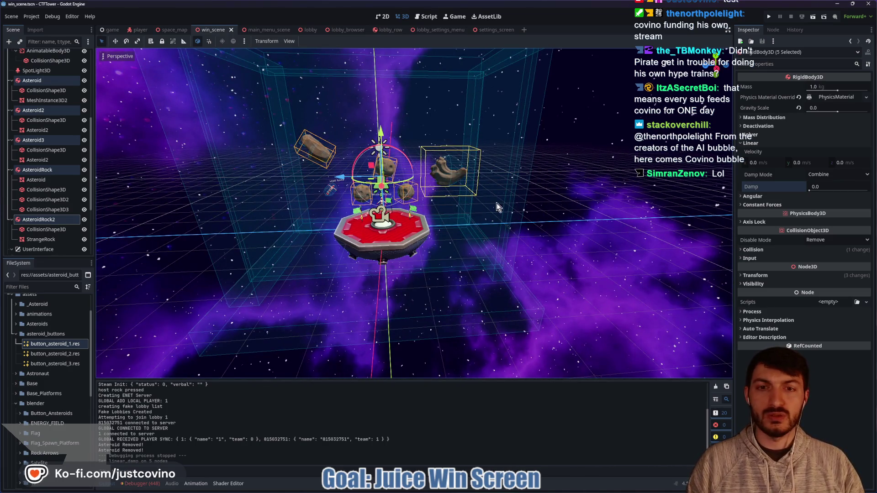
scroll(75, 58, up, 5)
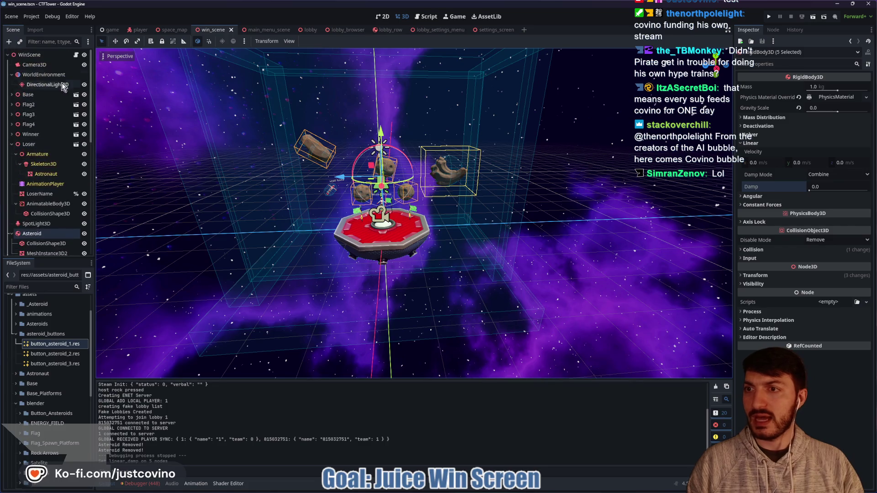
- In win_scene.gd's _ready, comment out the timer connection and call _on_asteroid_movement_timeout() directly, then run
click(76, 55)
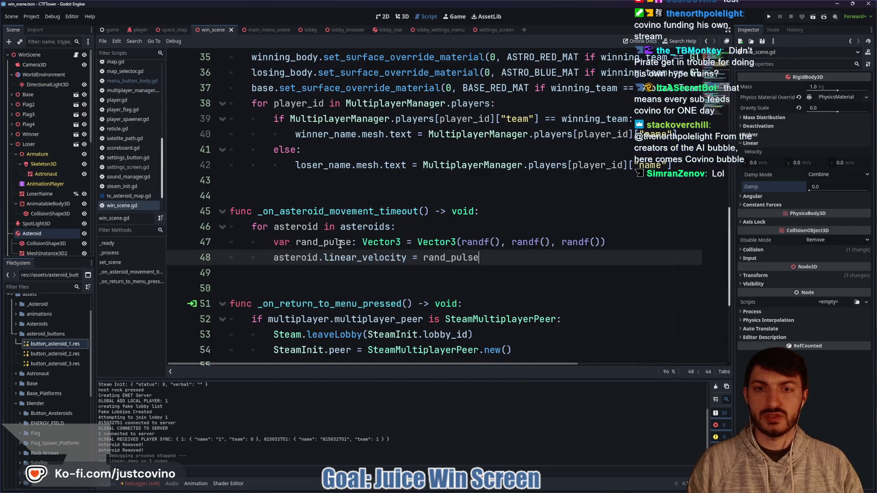
scroll(339, 245, up, 9)
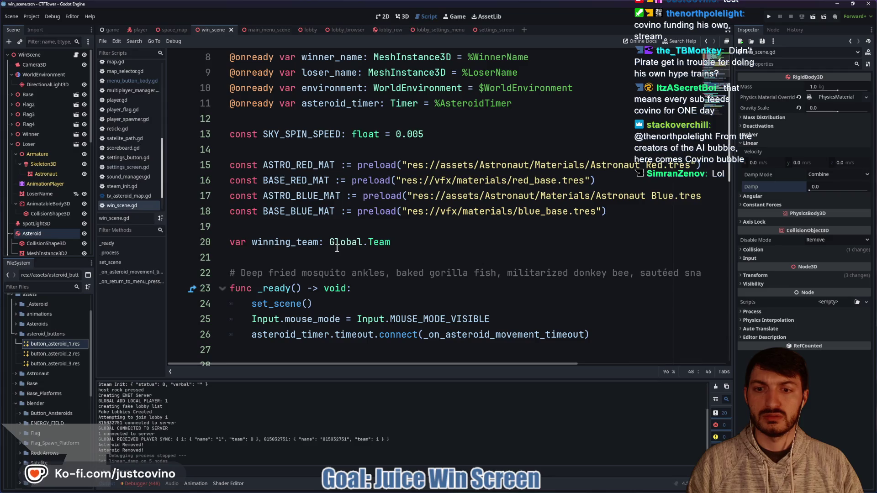
scroll(337, 248, down, 1)
click(244, 287)
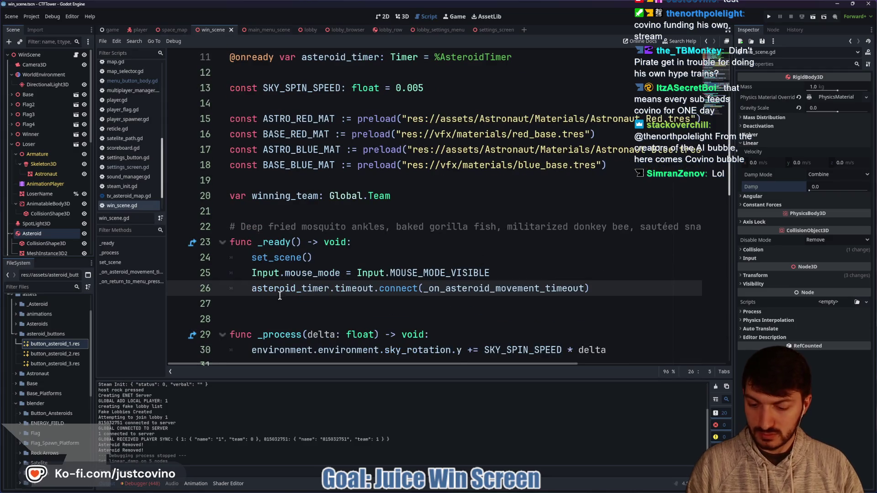
key(ctrl+k)
click(301, 303)
text(_on)
key(Return)
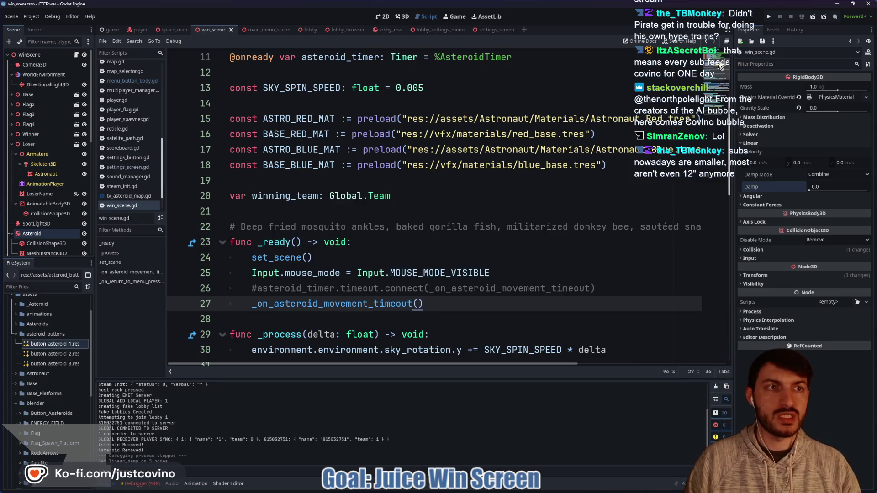
click(769, 17)
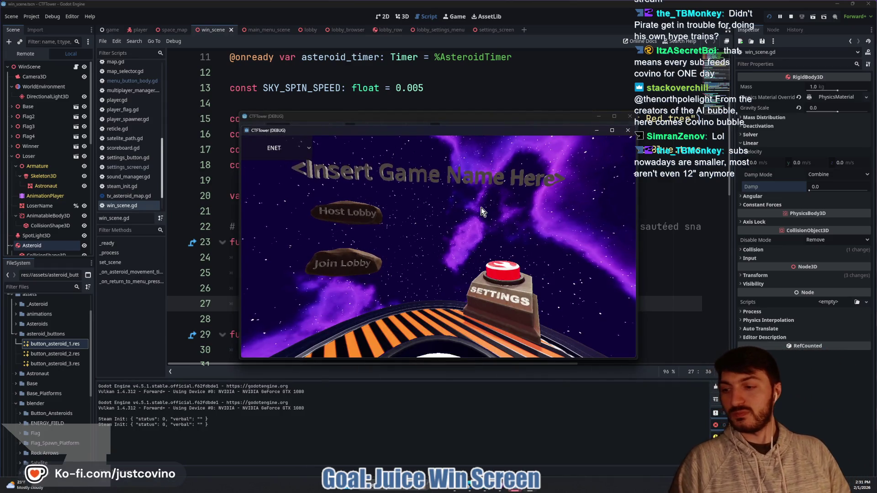
- Arrange the two game windows side by side, host a private lobby, join it, and start the match
drag(437, 115, 236, 108)
drag(471, 131, 676, 132)
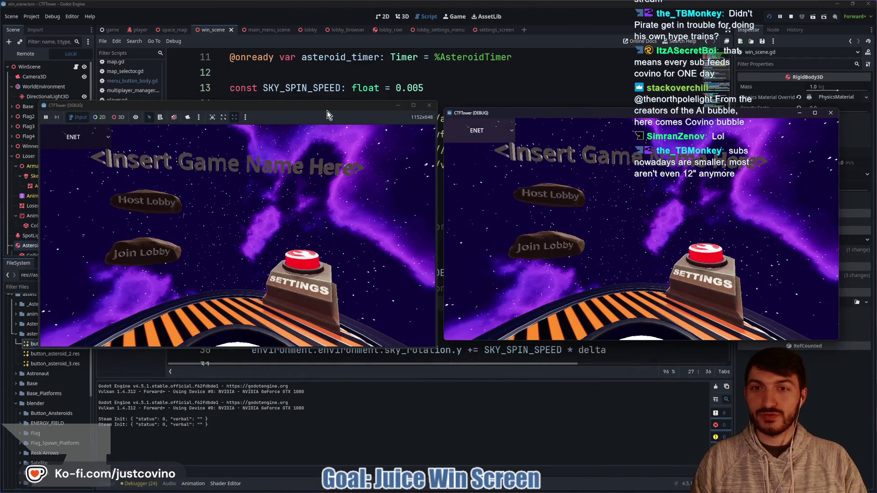
drag(327, 114, 312, 108)
click(133, 194)
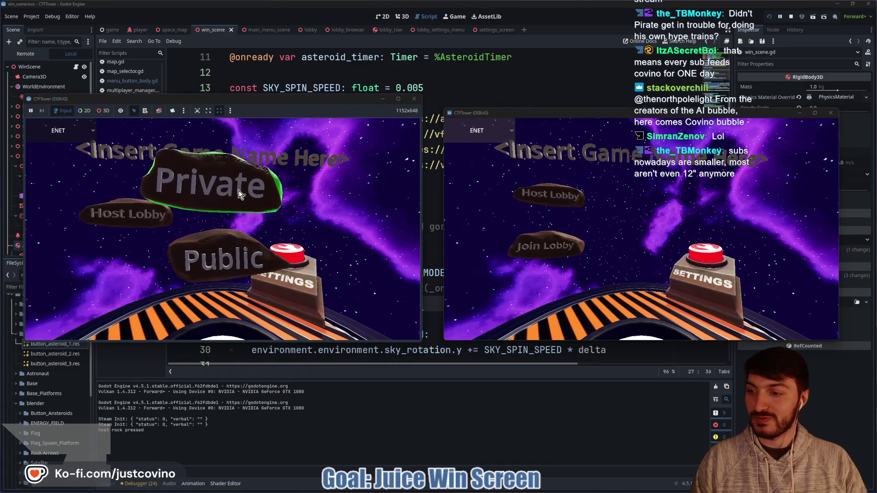
click(245, 184)
click(552, 255)
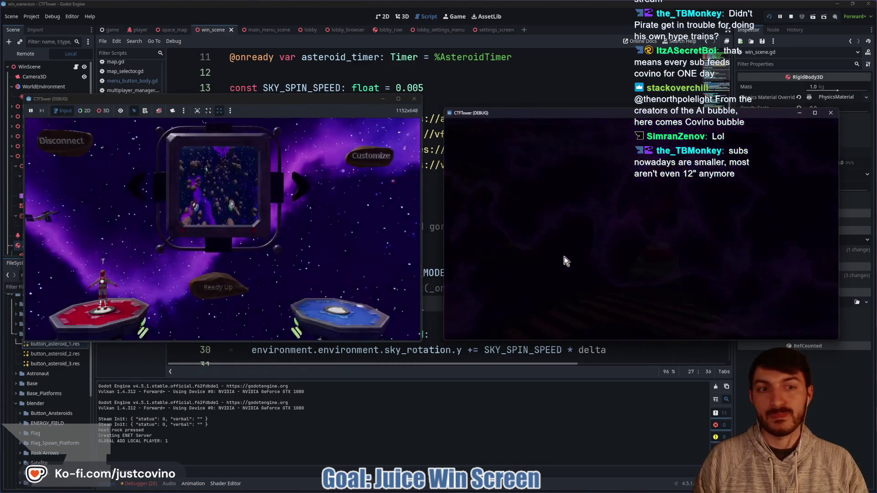
click(599, 209)
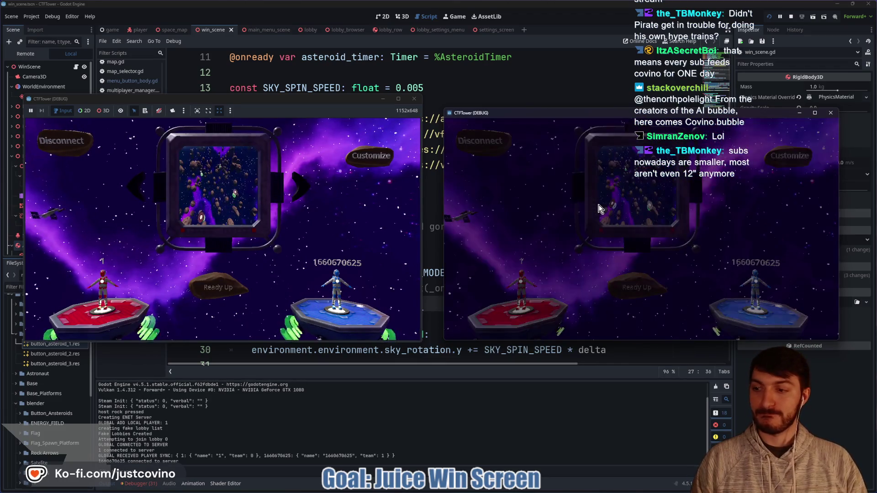
click(196, 281)
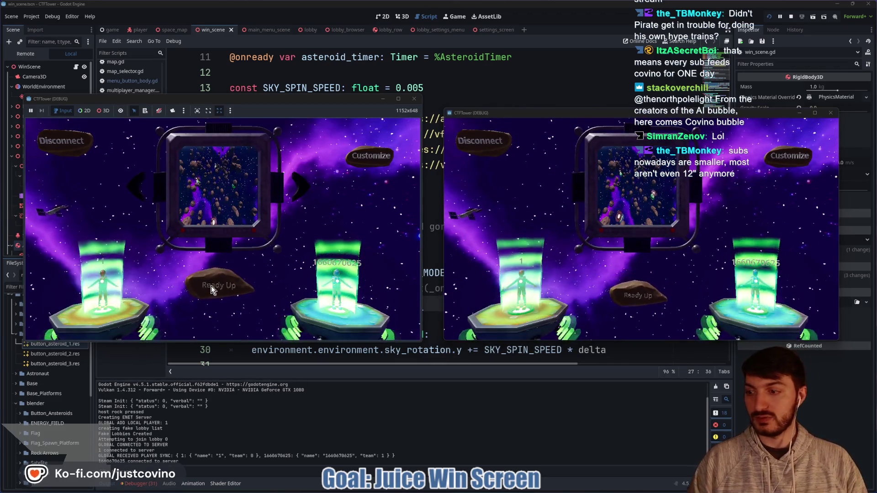
click(221, 286)
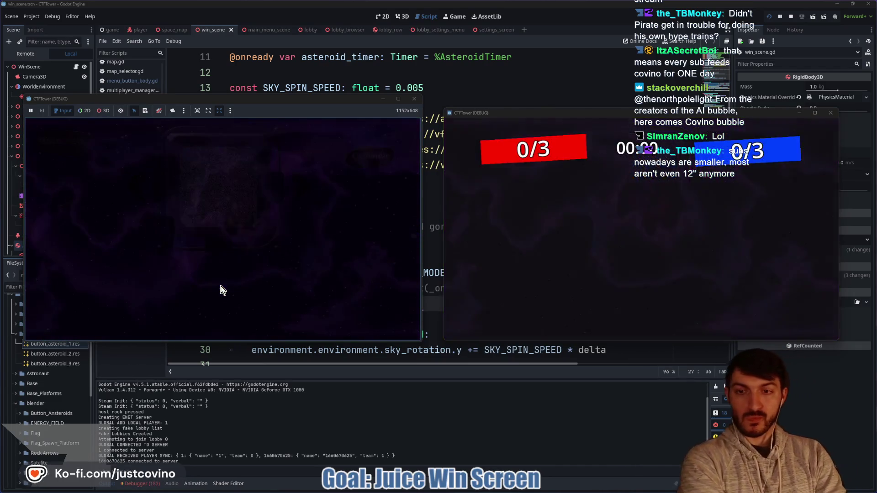
- Run 'score 1' in the dev console to reach the win screen, then stop the game
key(grave)
text(score 1)
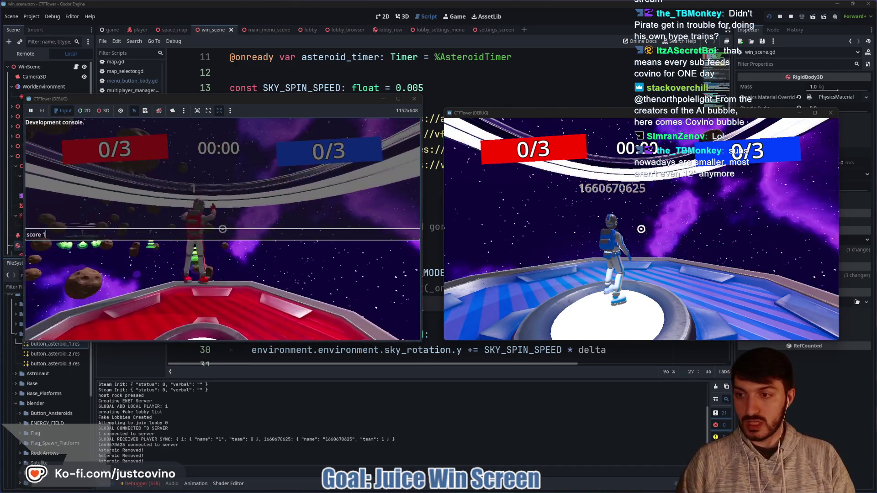
key(Return)
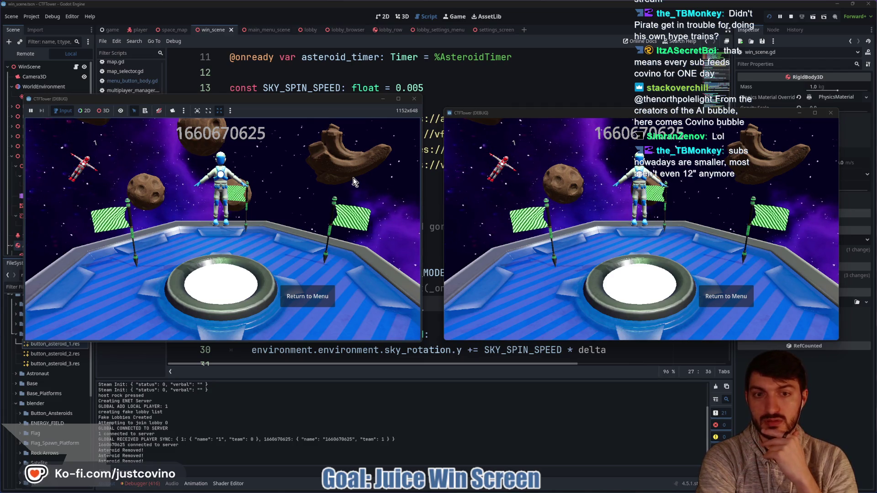
click(791, 18)
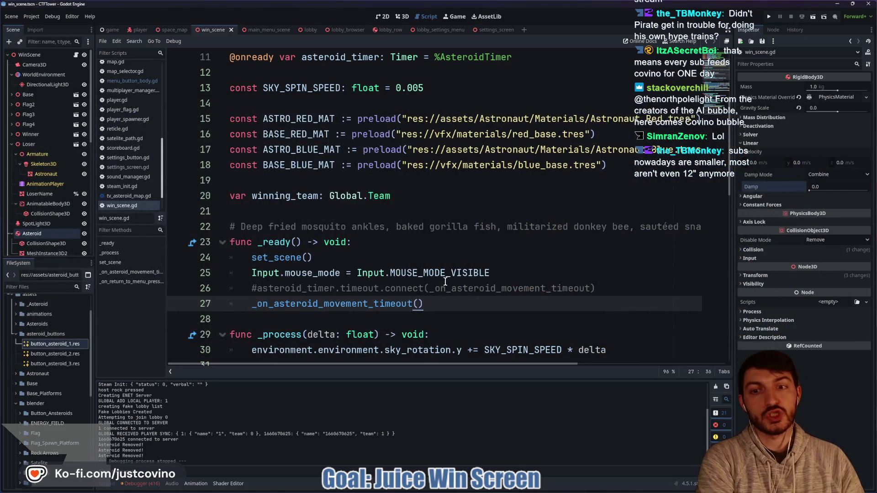
- Add a fifth slot to WinScene's Asteroids array and assign AsteroidRock2 to it
scroll(445, 283, down, 8)
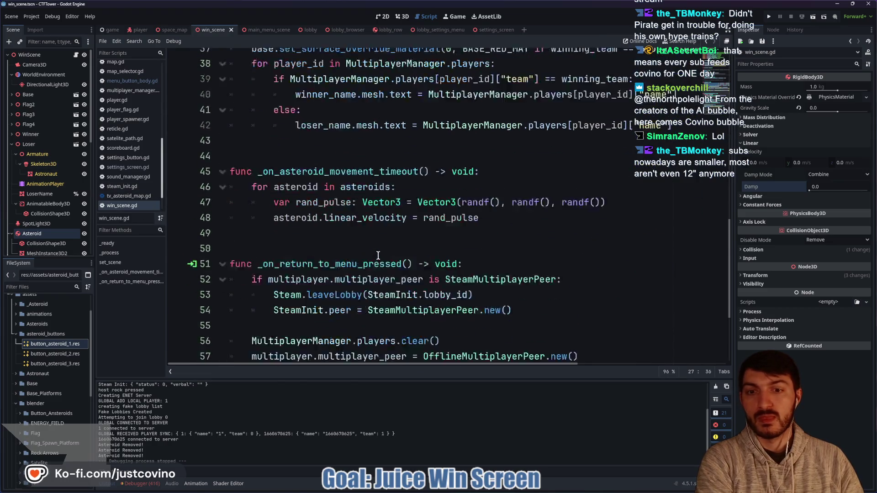
click(32, 55)
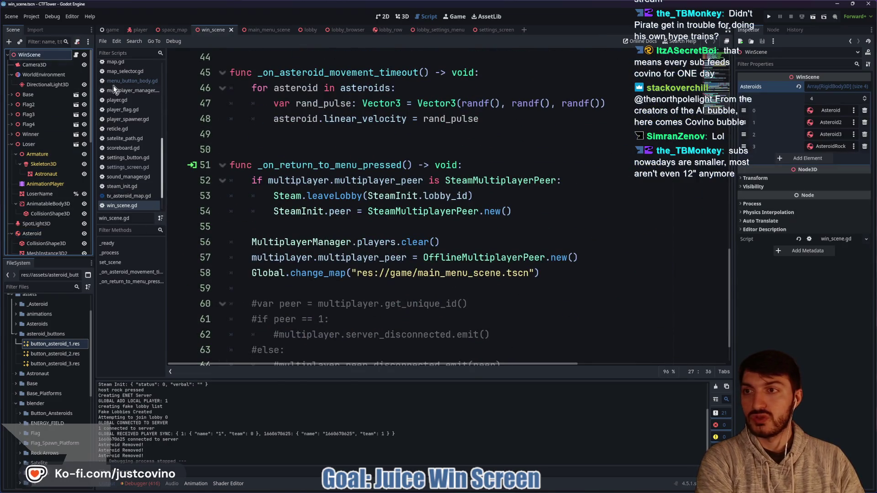
scroll(47, 201, down, 10)
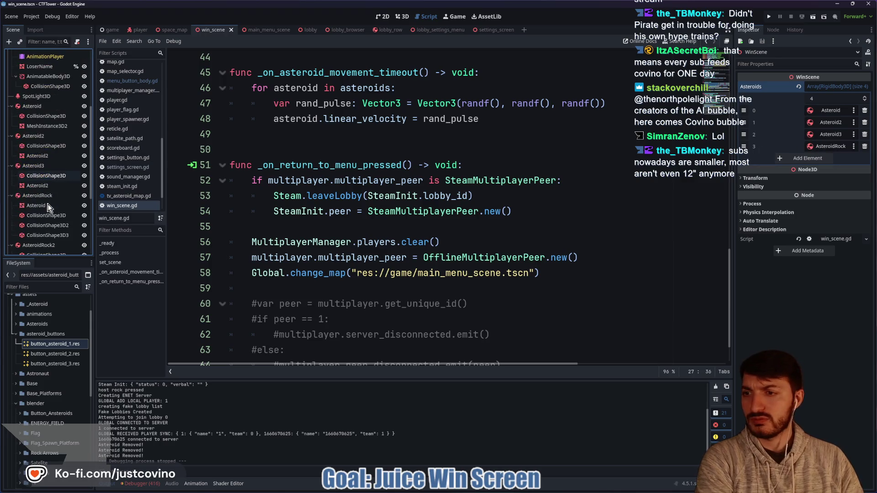
click(810, 157)
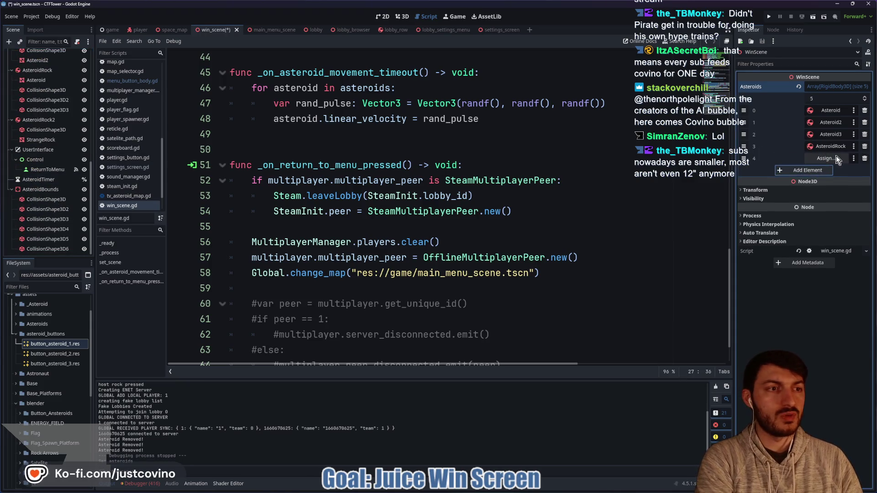
click(836, 156)
click(427, 212)
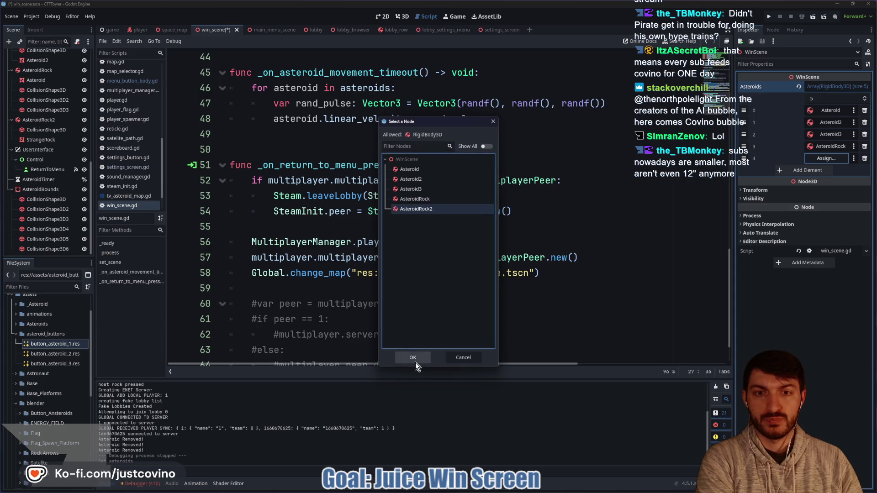
click(415, 360)
scroll(390, 242, down, 1)
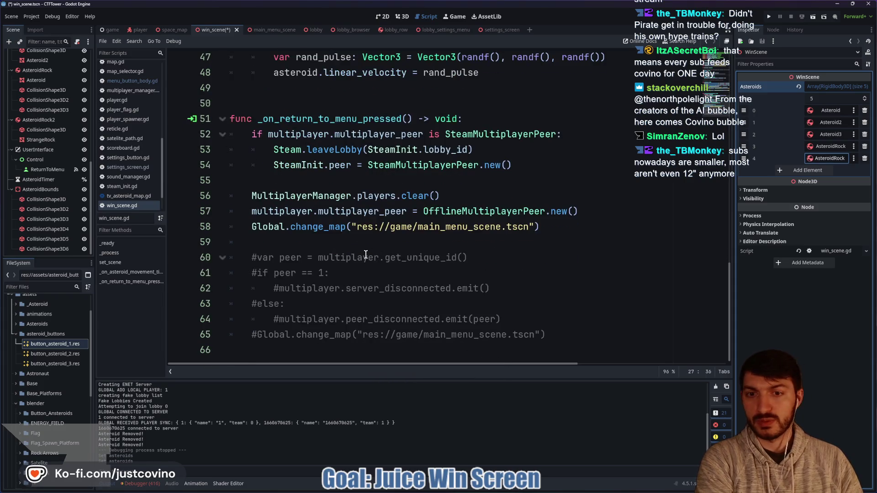
scroll(336, 231, up, 5)
scroll(278, 245, down, 1)
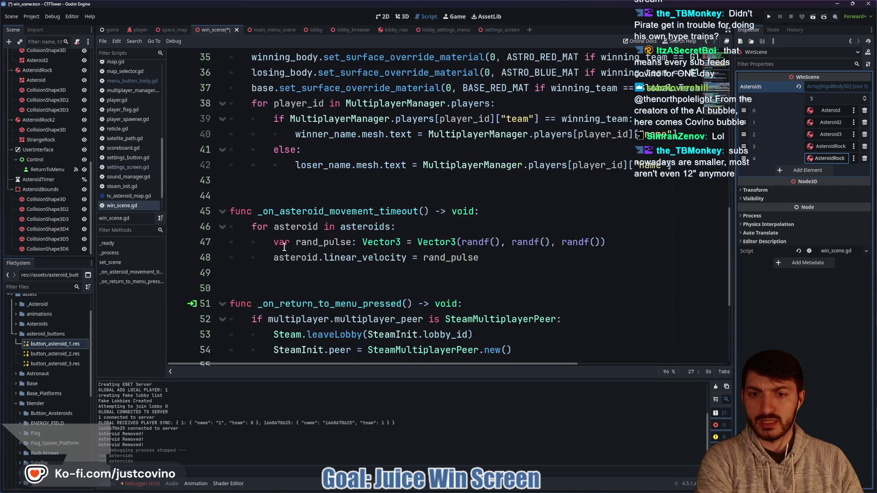
click(456, 258)
click(495, 242)
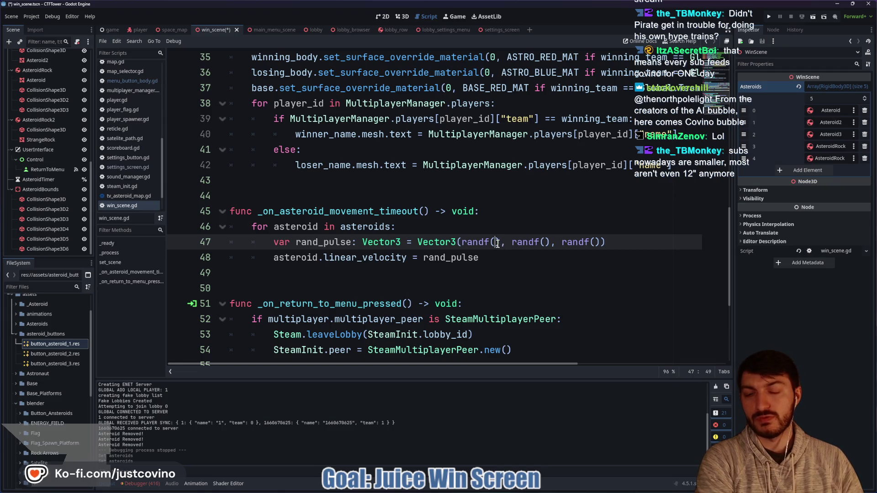
- Change the first randf() on line 47 to randf_range(-3.0, 3.0)
click(494, 242)
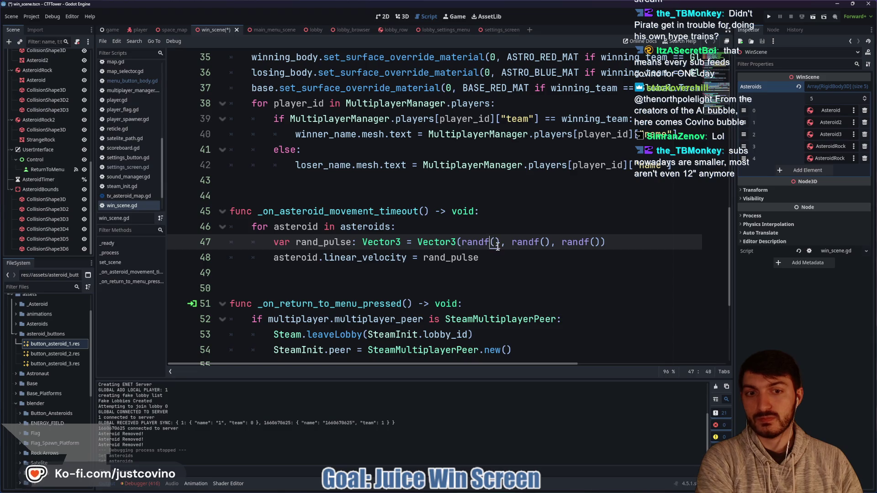
text(_range)
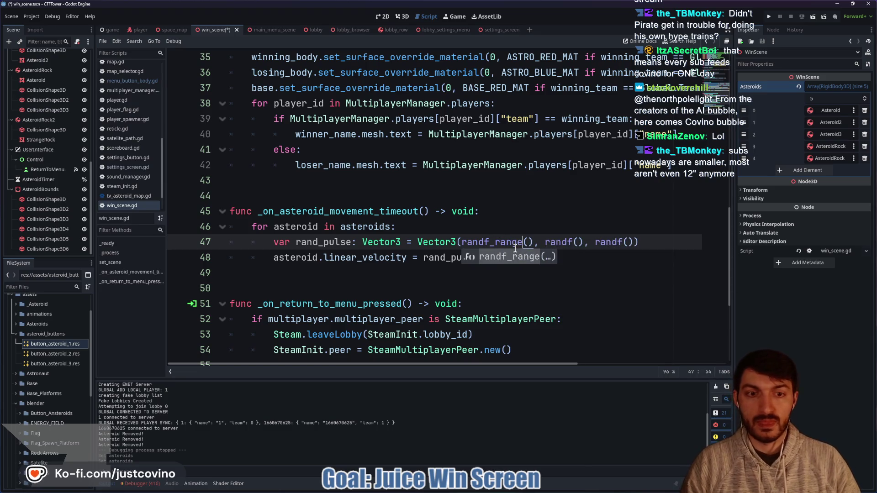
key(Return)
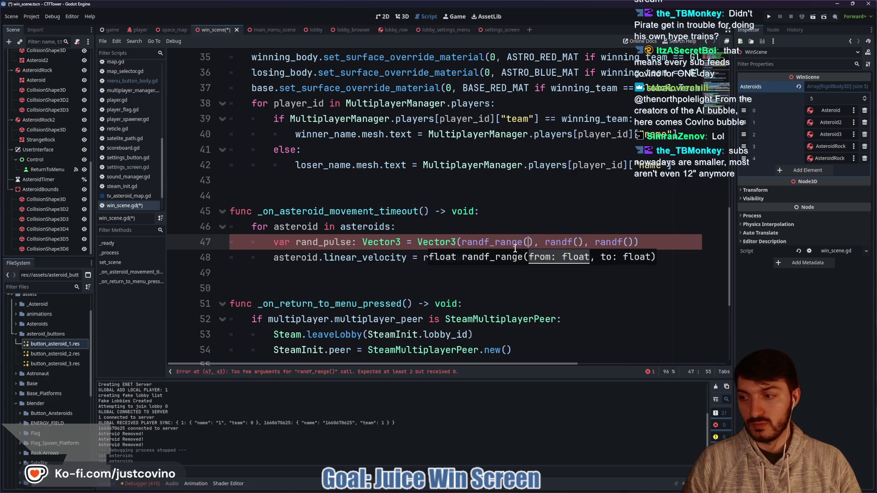
text(1,)
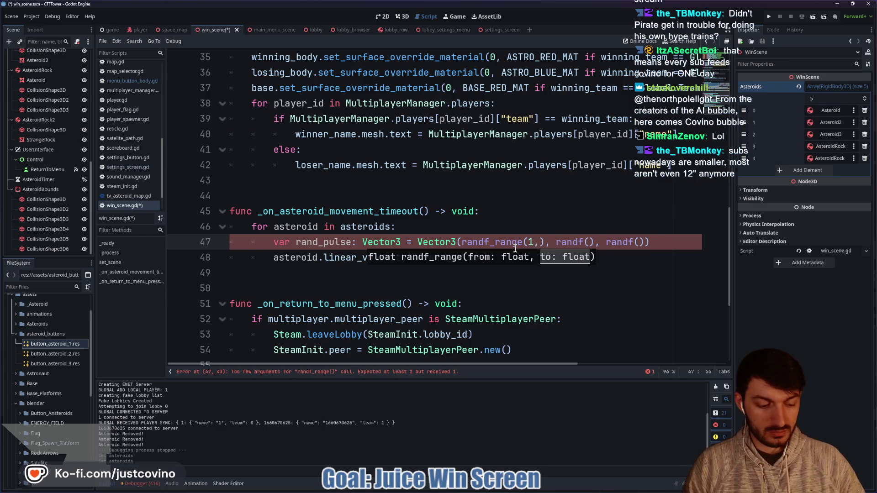
text(.0)
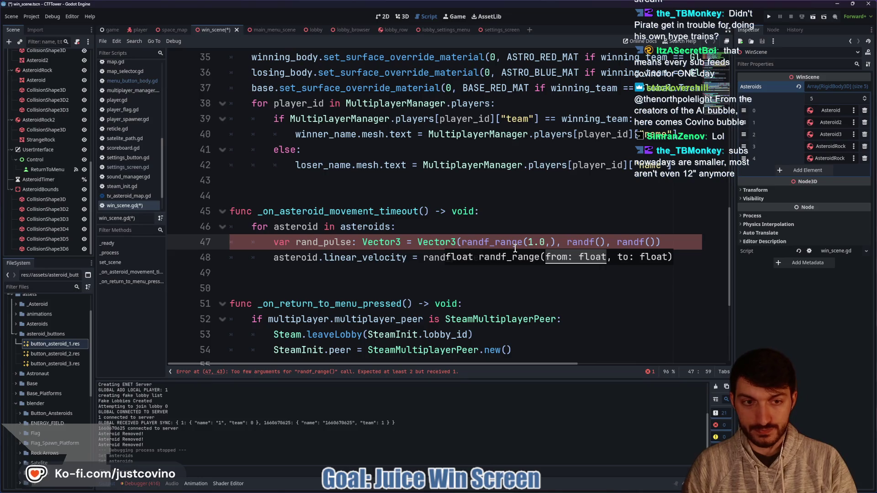
text( 3.0)
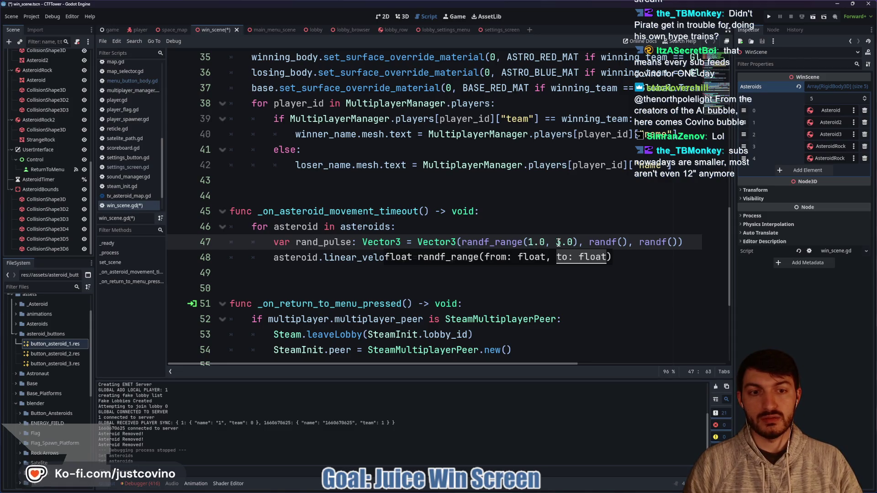
double_click(531, 242)
text(-3)
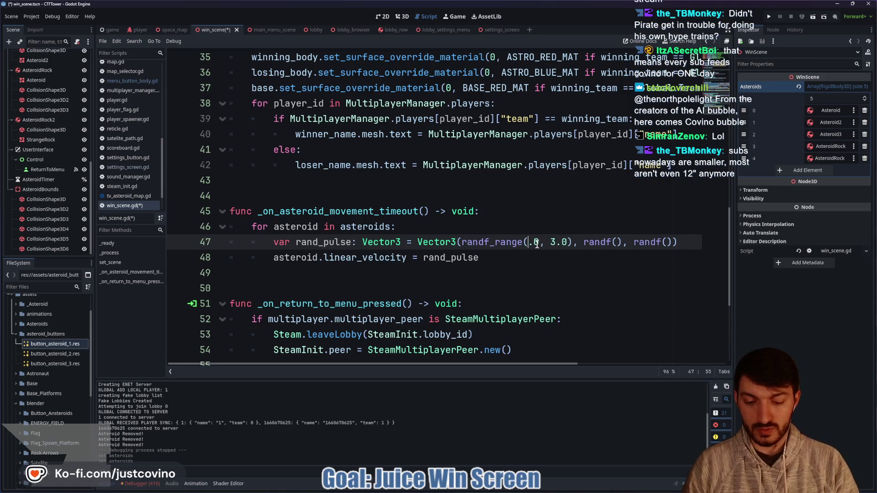
- Paste randf_range(-3.0, 3.0) over the other two randf() calls, save, and run the project
drag(580, 241, 460, 242)
key(ctrl+c)
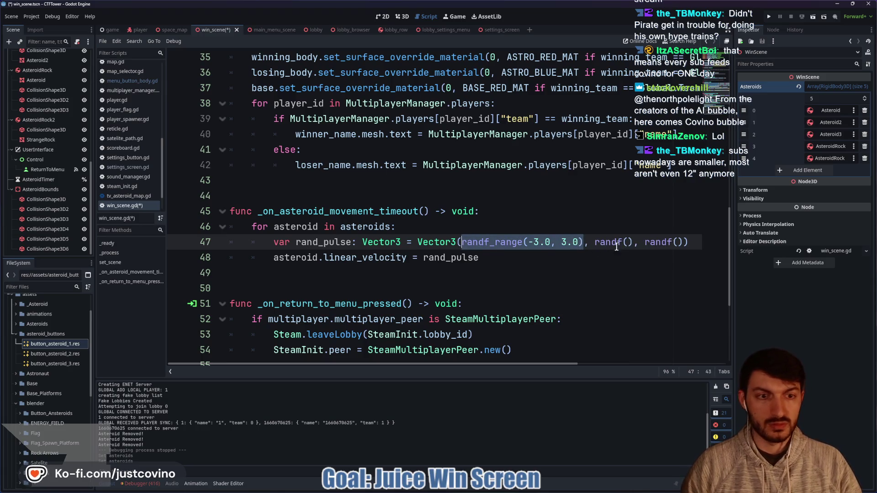
drag(633, 241, 594, 242)
key(ctrl+v)
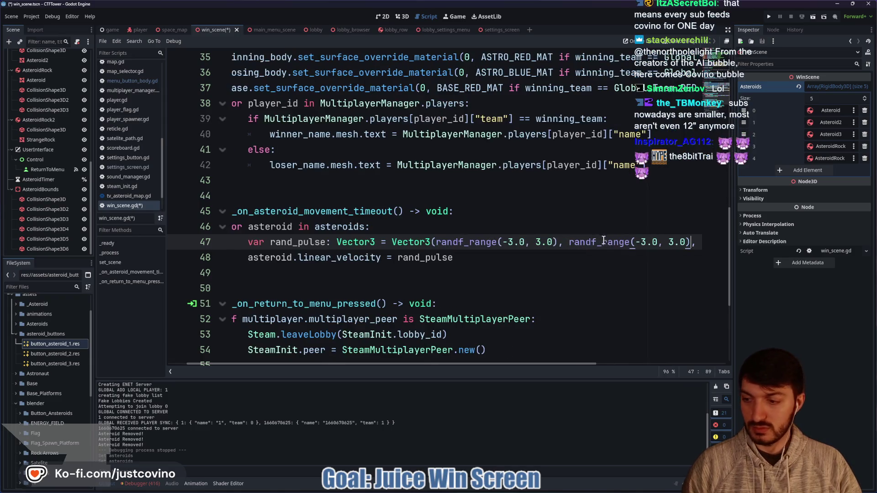
scroll(668, 242, right, 3)
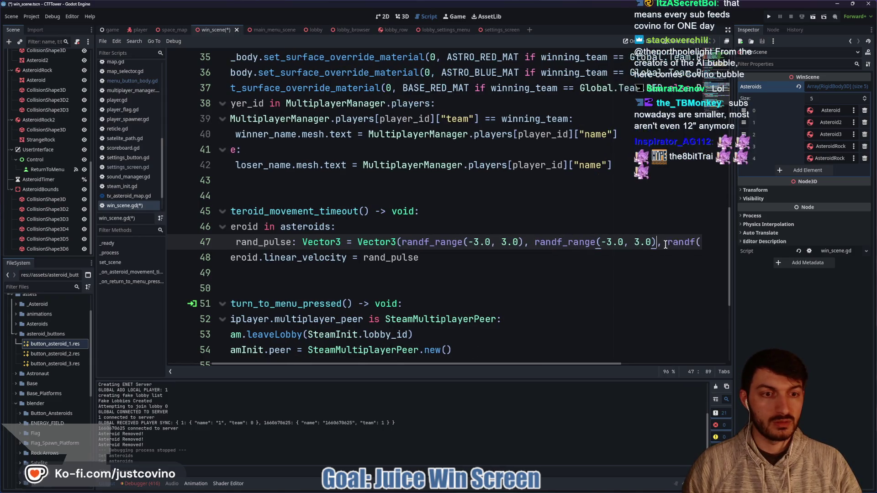
drag(565, 242, 599, 242)
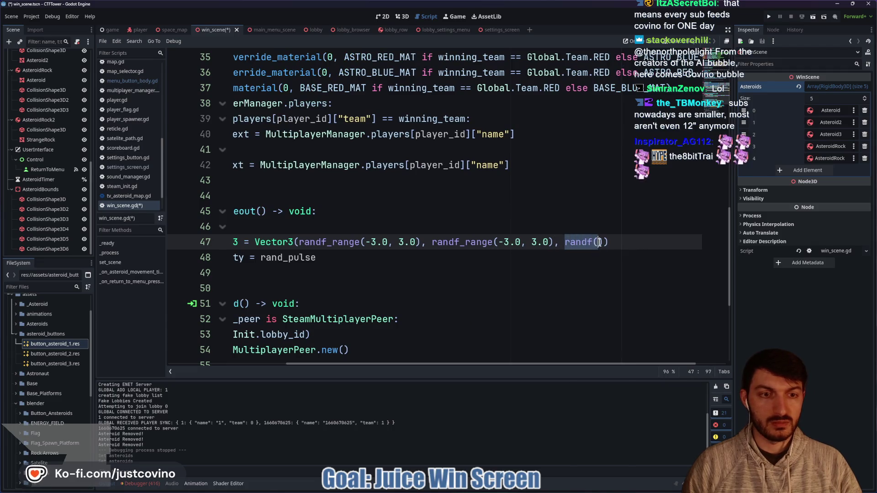
key(ctrl+v)
click(593, 270)
key(ctrl+s)
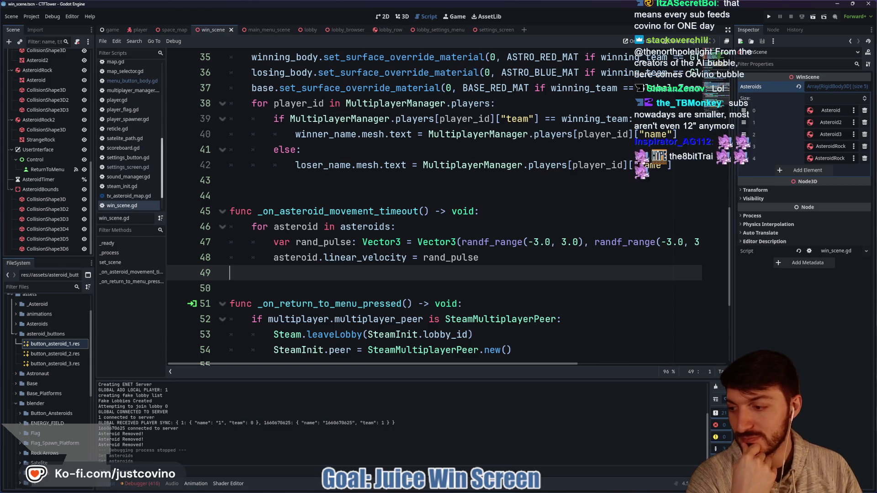
click(770, 17)
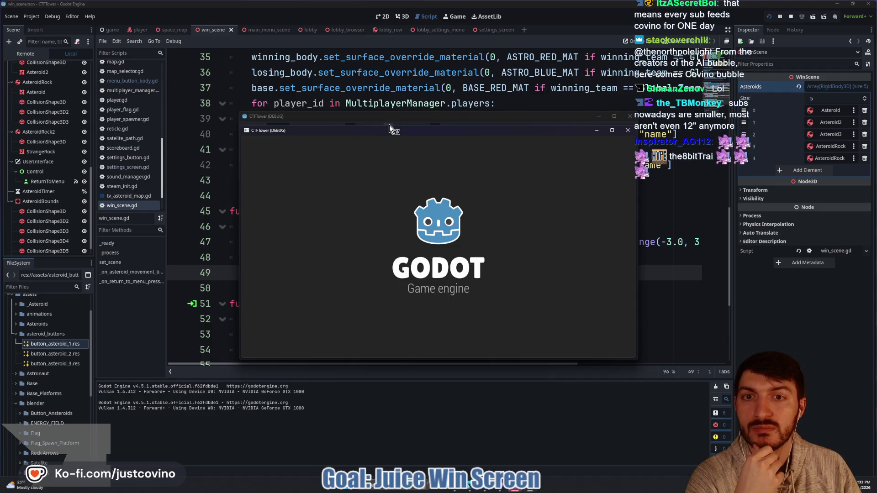
- Arrange both game windows side by side and try hosting and joining a lobby
drag(390, 119, 191, 116)
drag(487, 131, 693, 110)
click(155, 211)
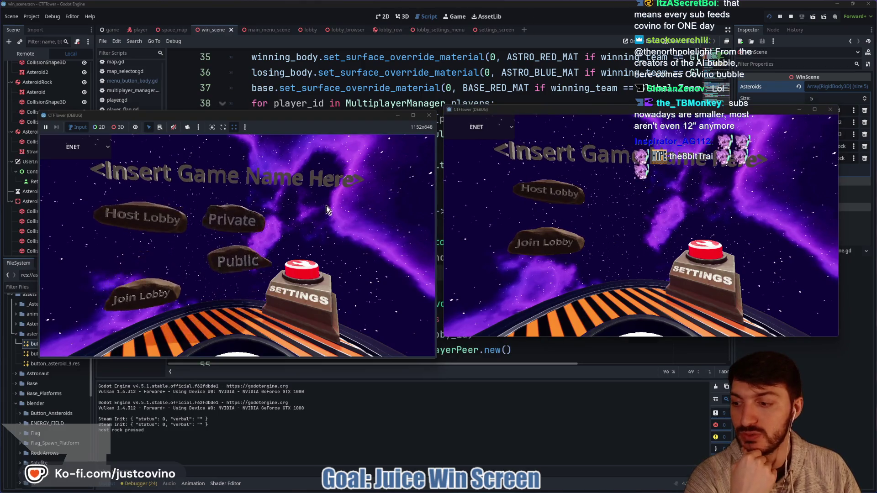
click(534, 237)
click(587, 151)
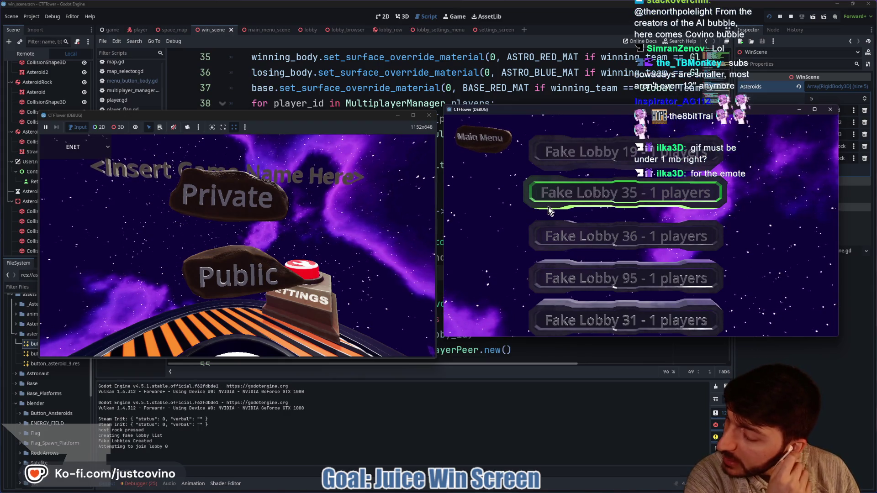
click(567, 164)
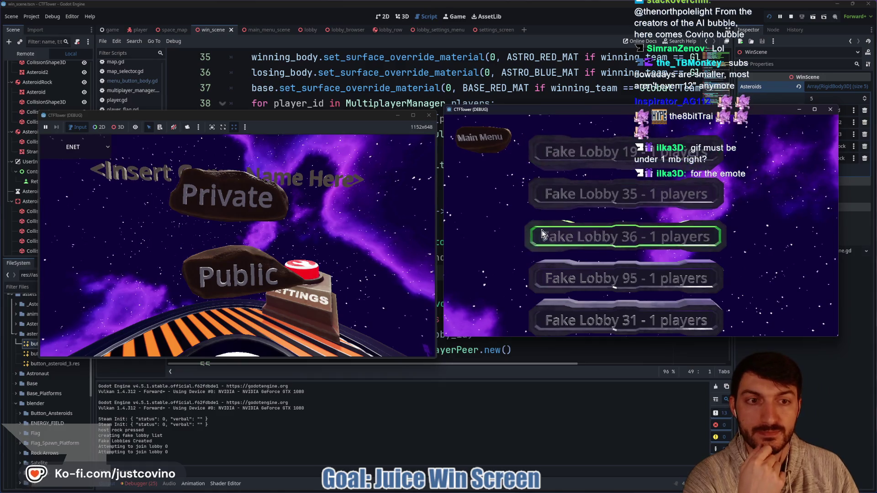
click(566, 153)
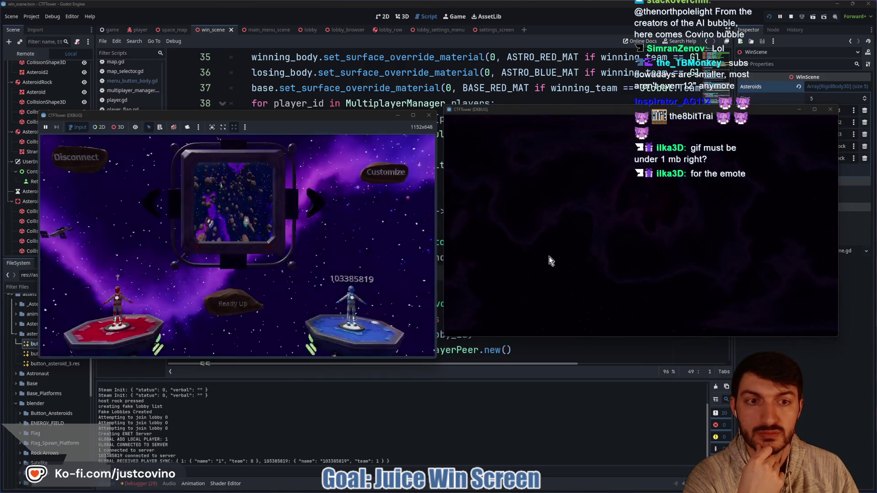
click(249, 306)
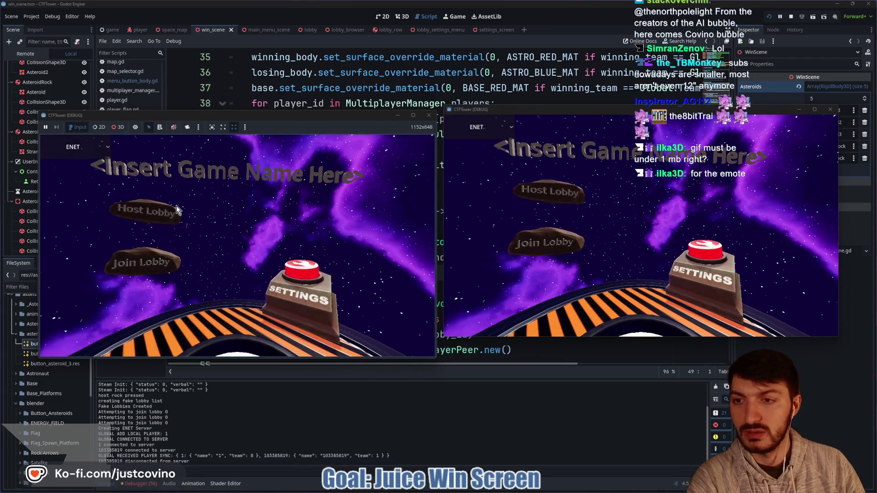
- Host a fresh lobby, join it from the right window, ready up and start the match
click(180, 211)
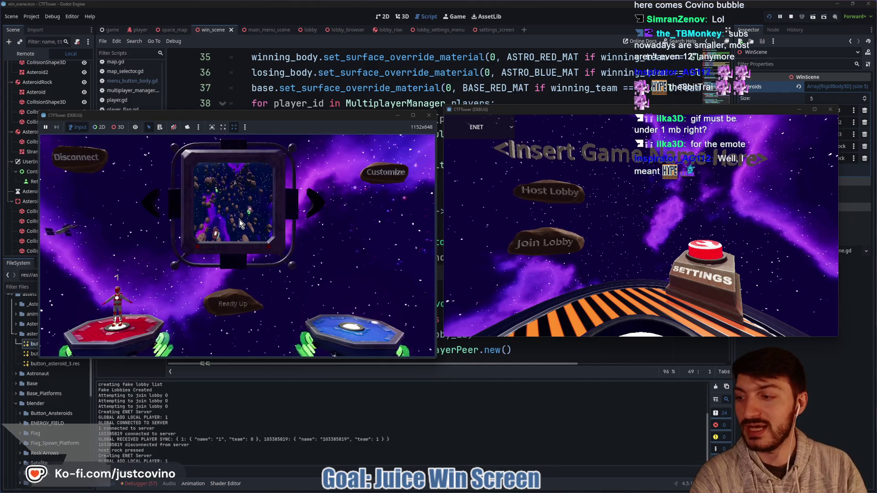
click(557, 248)
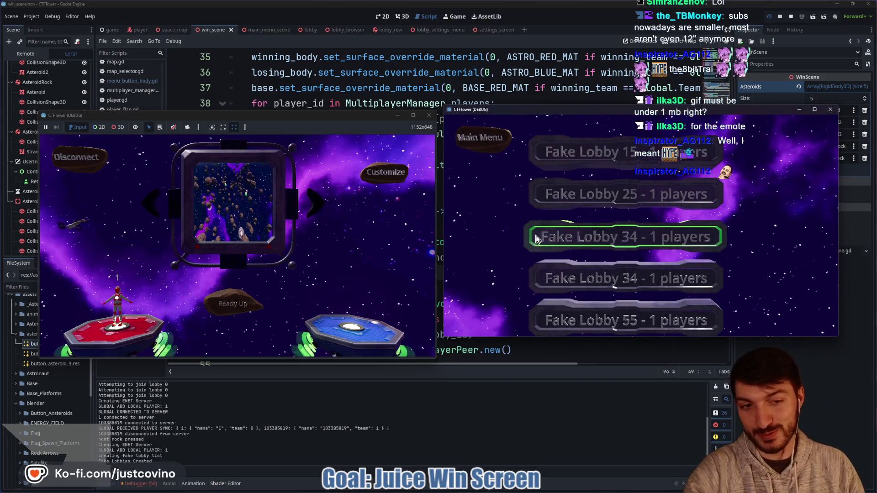
click(593, 151)
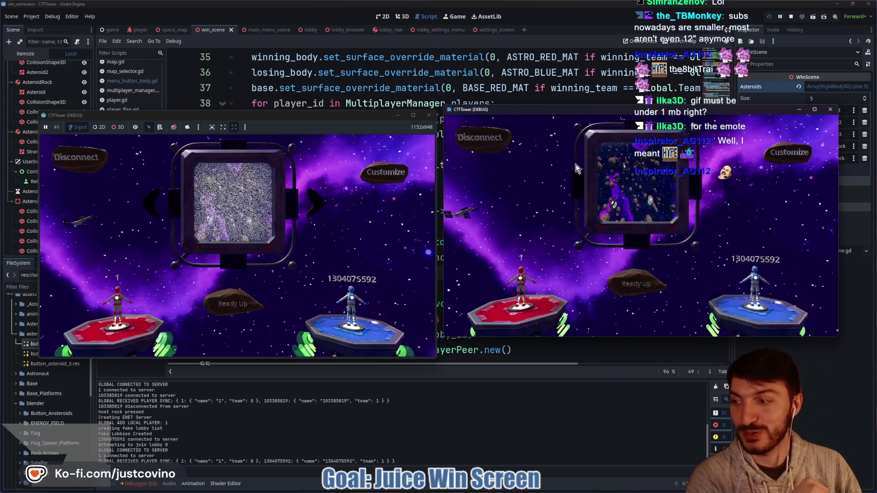
click(245, 297)
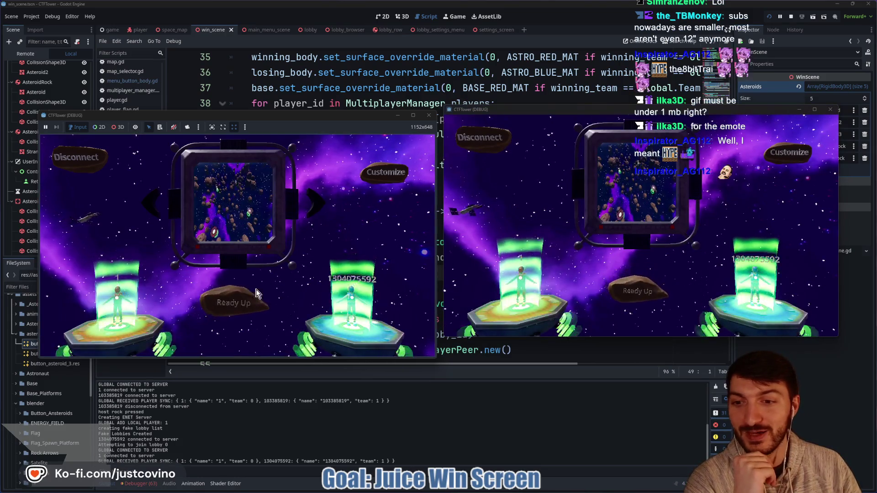
click(244, 292)
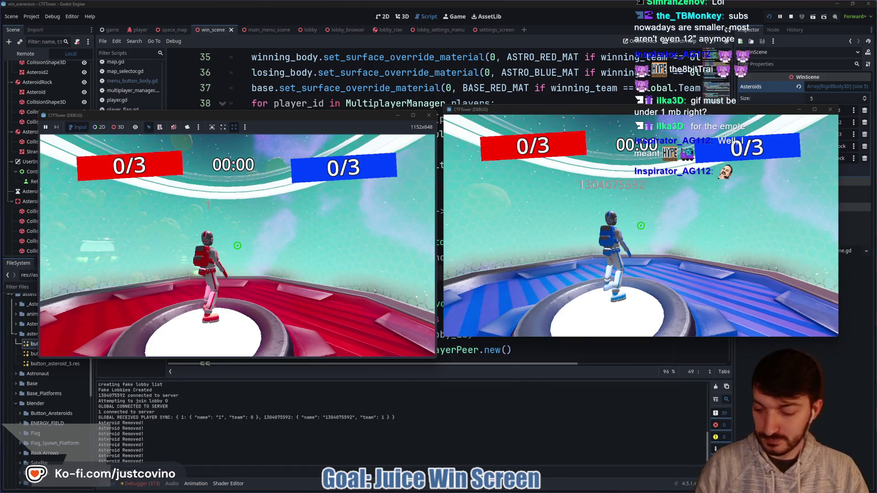
- Enter 'score 0' in the dev console to trigger the win screen, then stop the game
key(grave)
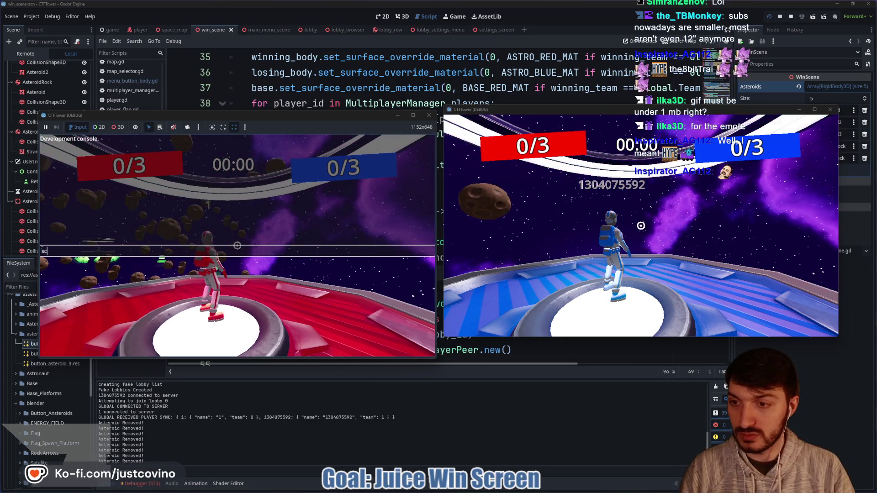
text(score 0)
key(Return)
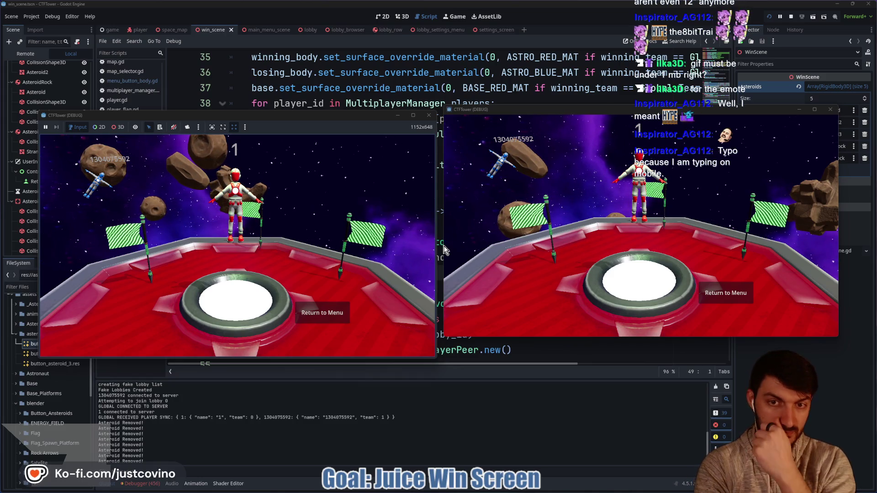
click(790, 16)
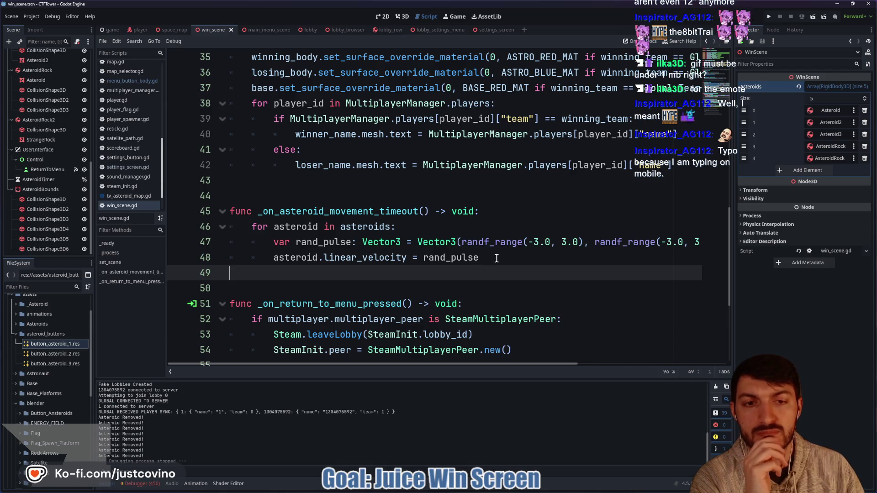
- Change the first randf_range on line 47 to (-1.0, 1.0)
click(539, 243)
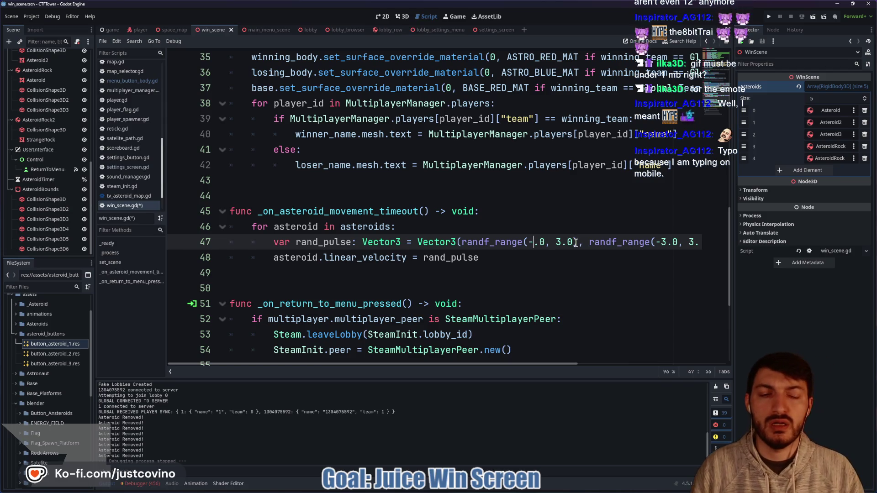
text(1)
click(563, 242)
key(BackSpace)
text(1)
- Change the second randf_range to (-1.0, 1.0) and save the script
scroll(575, 242, right, 3)
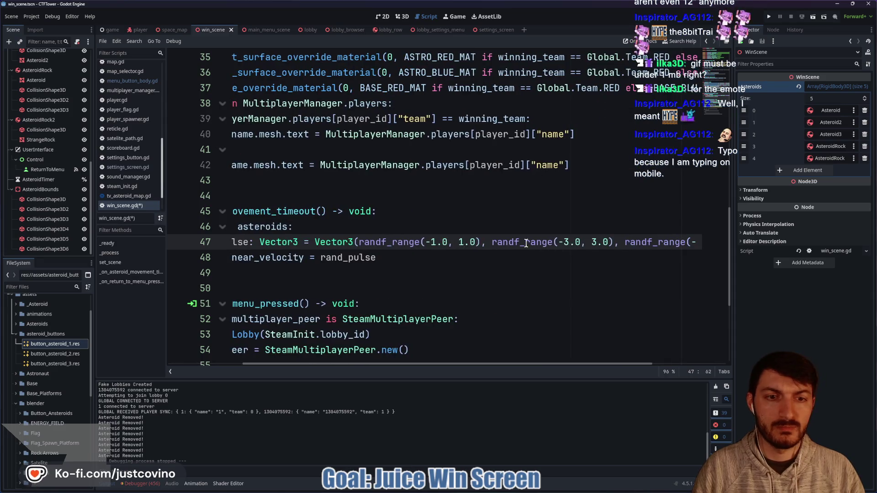
key(BackSpace)
text(1)
click(596, 243)
key(BackSpace)
text(1)
scroll(612, 252, right, 3)
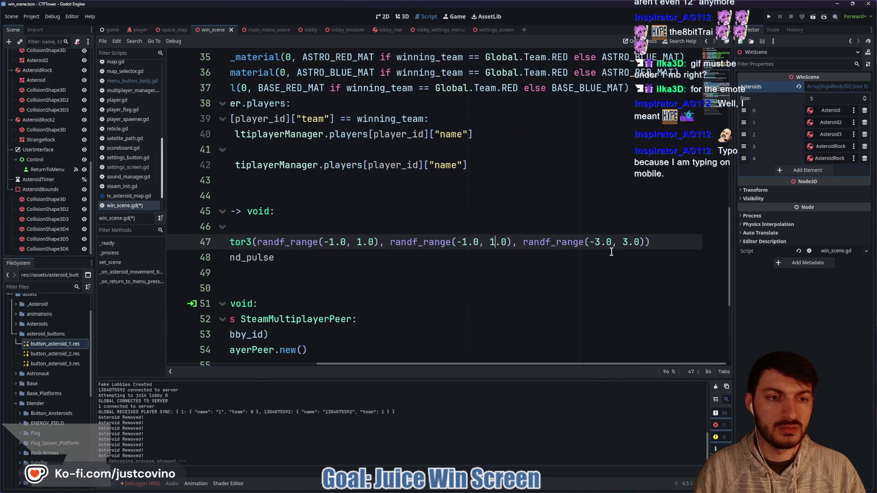
click(627, 243)
scroll(535, 231, left, 5)
click(534, 231)
key(ctrl+s)
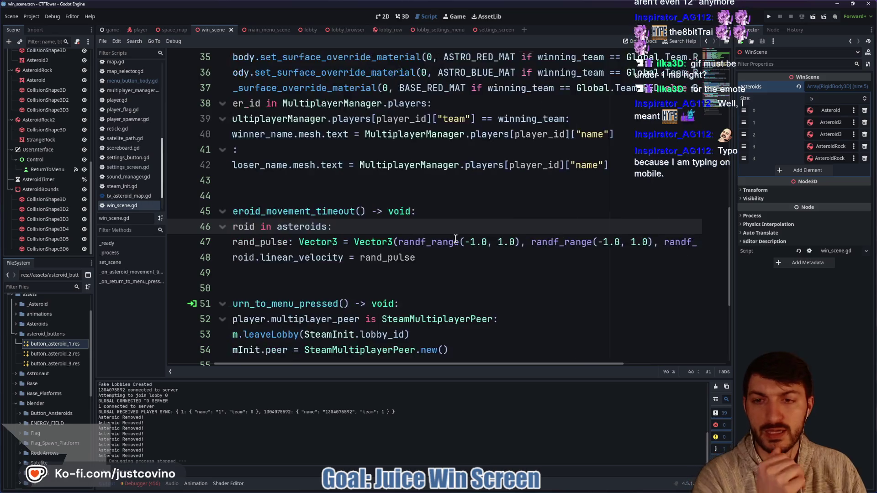
scroll(443, 237, left, 3)
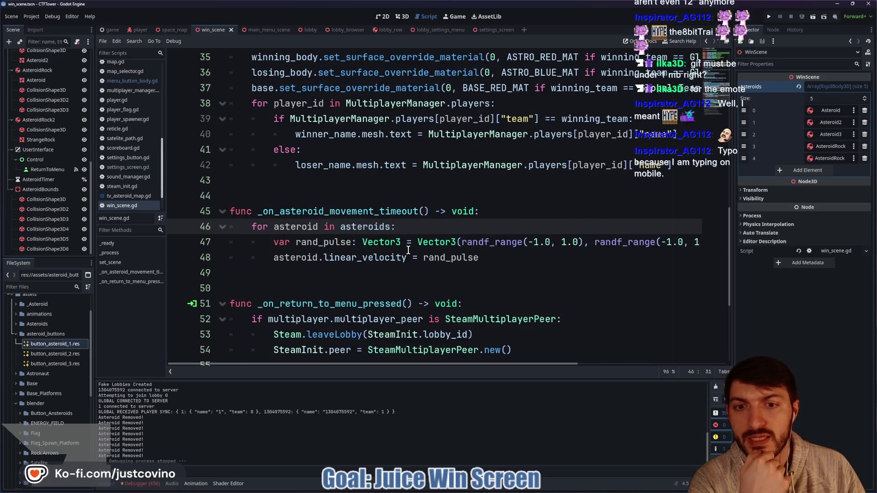
scroll(280, 229, up, 8)
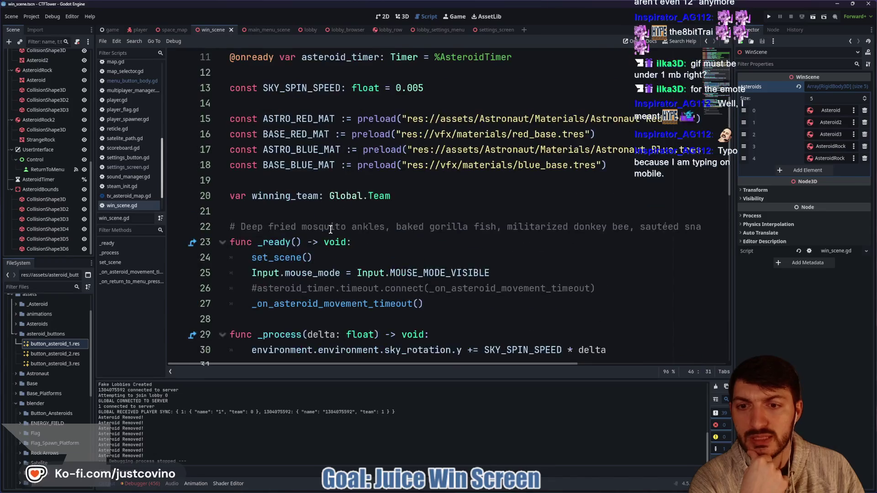
- In _ready, uncomment the timer connection on line 26 and delete the direct timeout call on line 27
scroll(280, 229, down, 2)
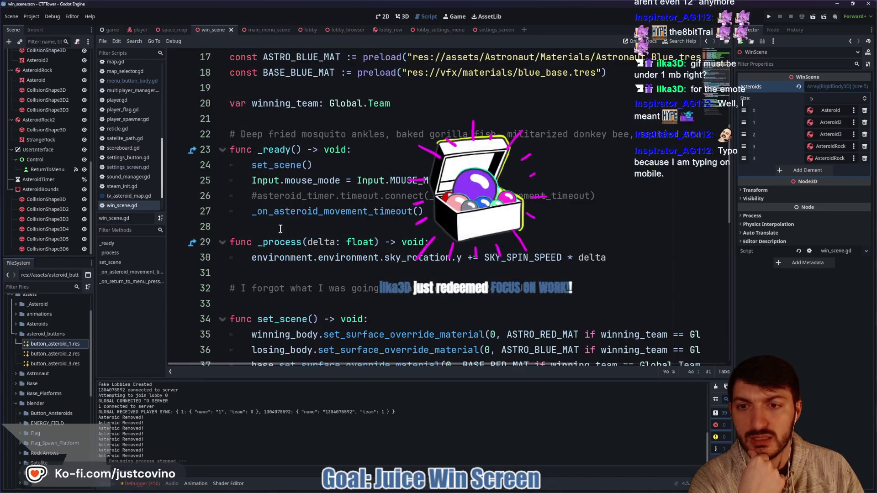
click(257, 195)
key(BackSpace)
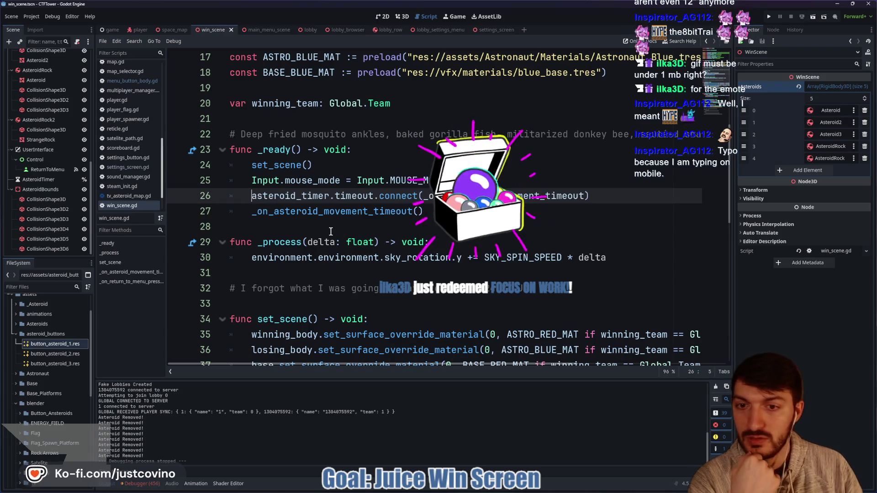
drag(425, 211, 253, 215)
key(BackSpace)
key(BackSpace)
key(BackSpace)
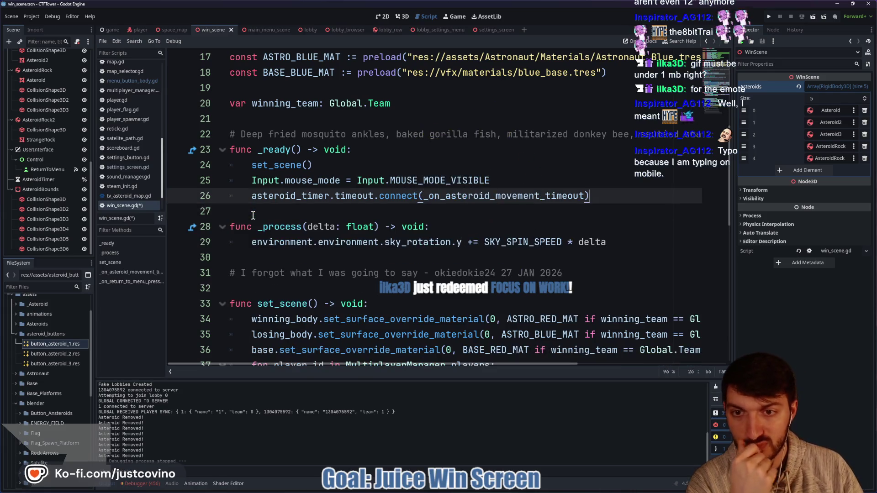
- Set the AsteroidTimer's Wait Time to 4 seconds
click(41, 179)
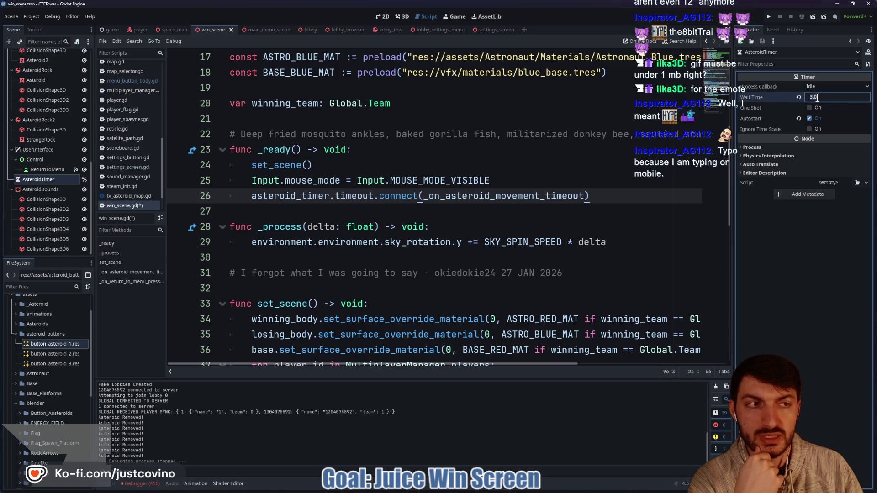
text(4)
key(Return)
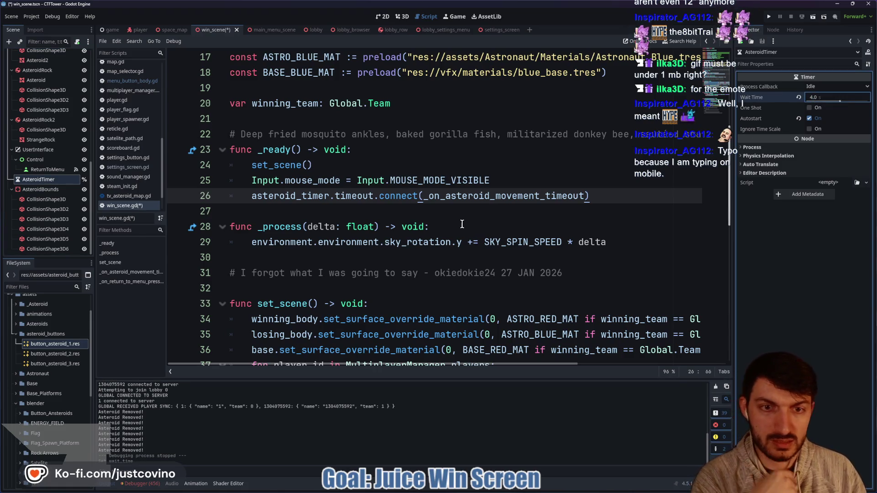
- Add an empty line after the connect call, save, and run the project
click(401, 217)
key(Return)
key(ctrl+s)
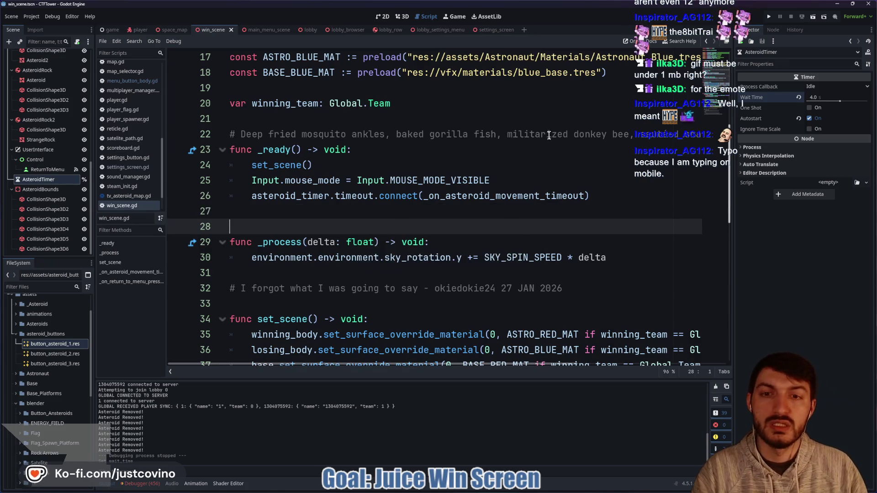
click(771, 17)
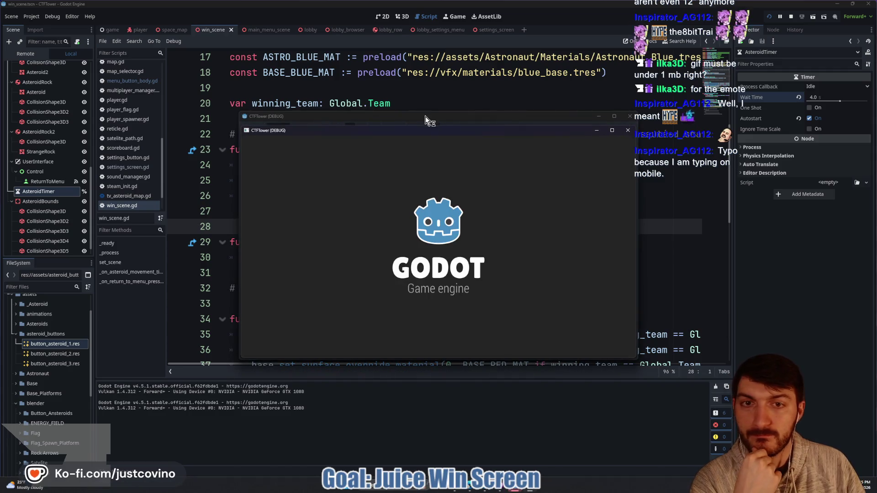
- Arrange the two game windows side by side, host a lobby, join Fake Lobby 31, and ready up
drag(425, 121, 209, 103)
click(122, 201)
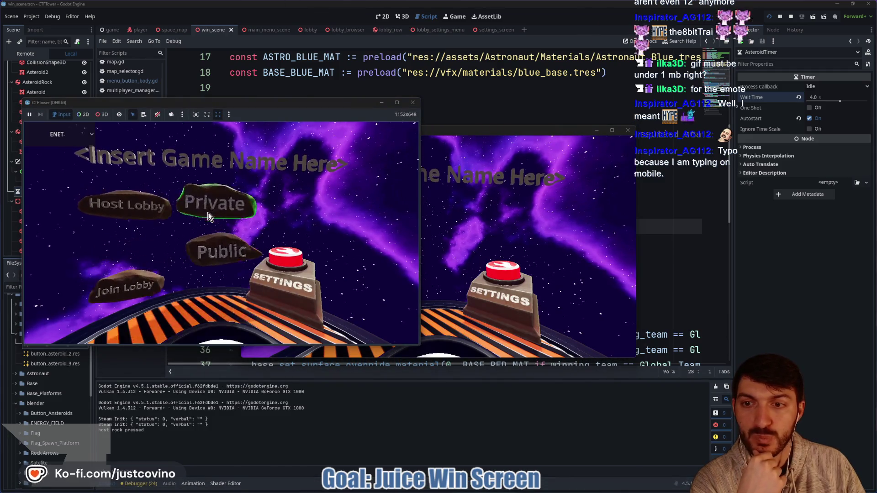
click(207, 211)
drag(491, 128, 692, 94)
click(546, 232)
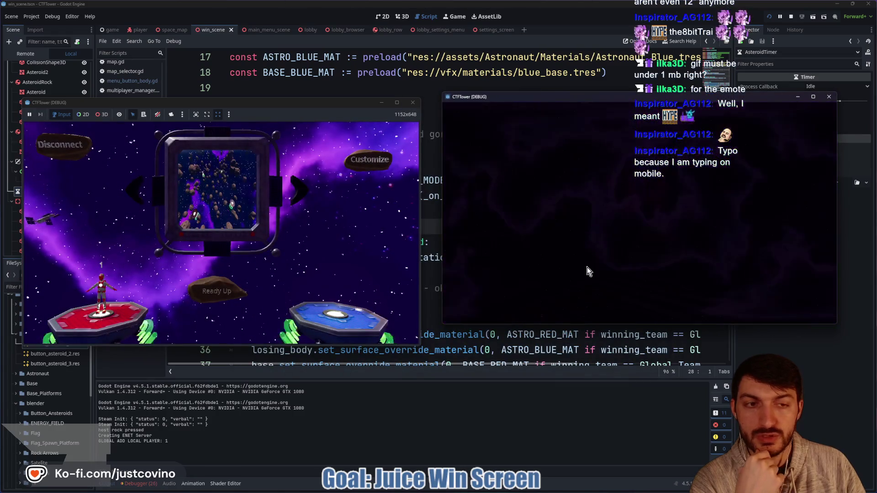
click(614, 223)
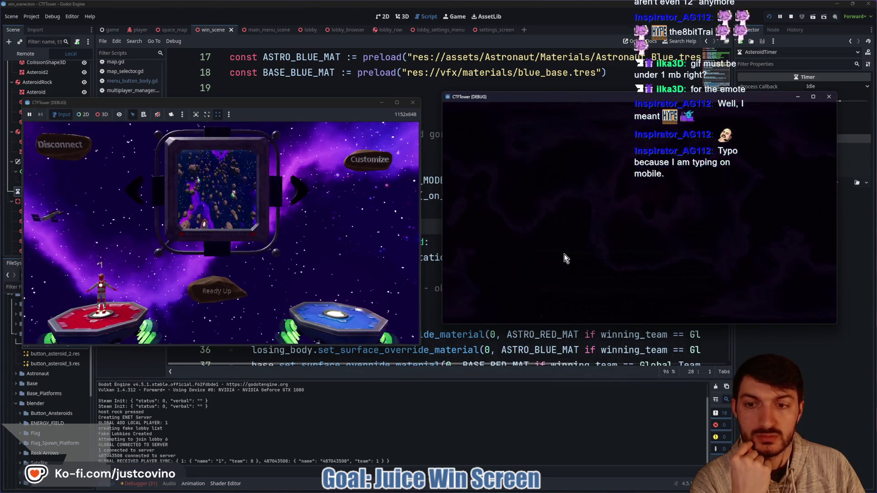
click(217, 291)
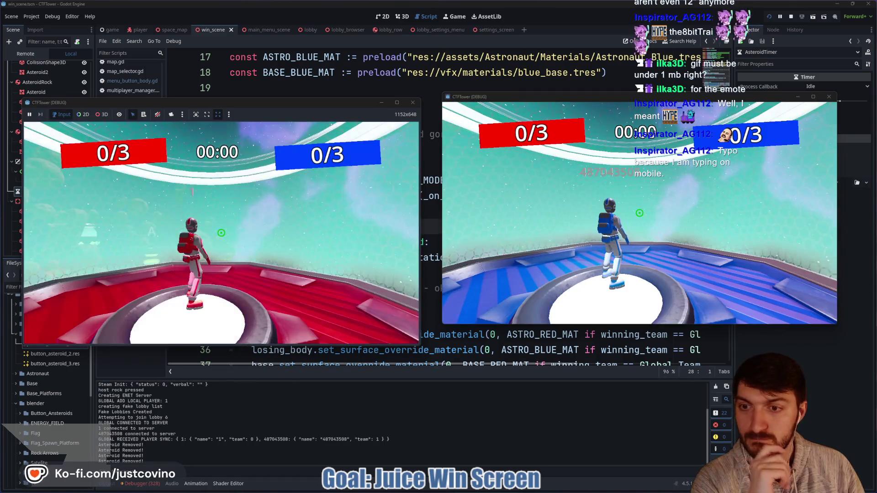
- Use the dev console 'score 1' command to win for blue, then stop the game
key(grave)
text(score 1)
key(Return)
key(Return)
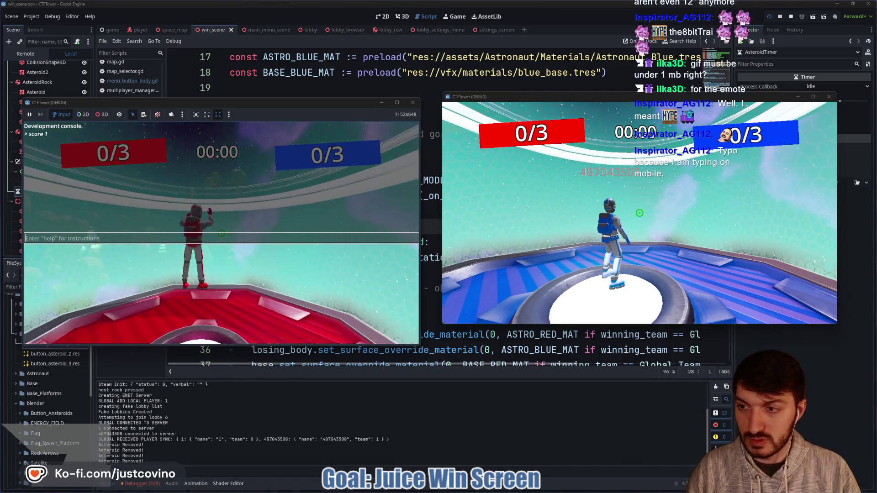
key(Return)
key(grave)
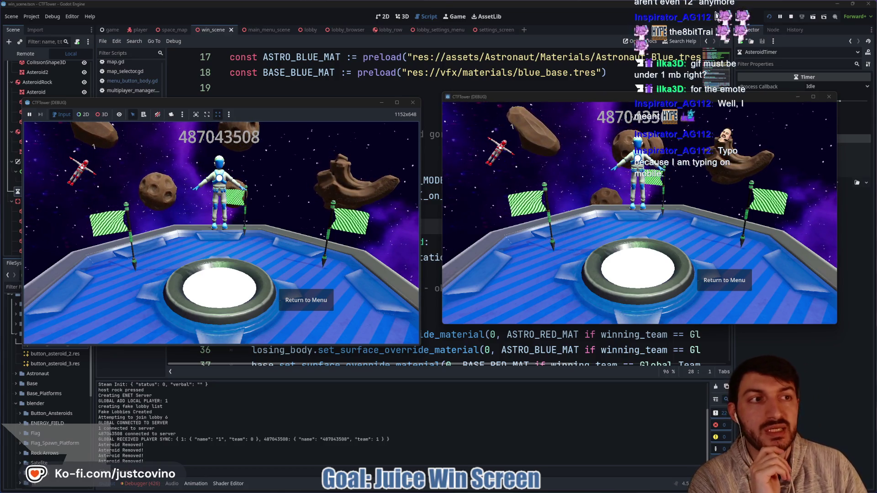
click(790, 17)
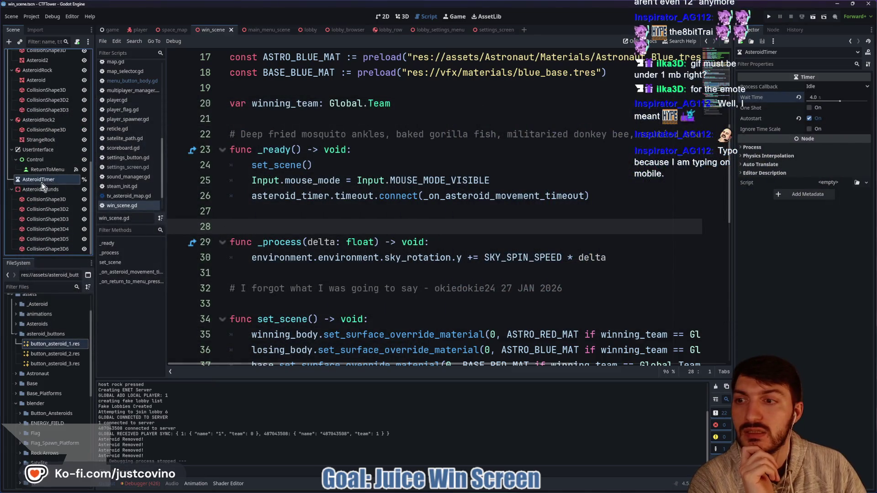
- Set AsteroidTimer Wait Time to 2, call _on_asteroid_movement_timeout() on line 27, and save
click(823, 97)
text(2)
key(Return)
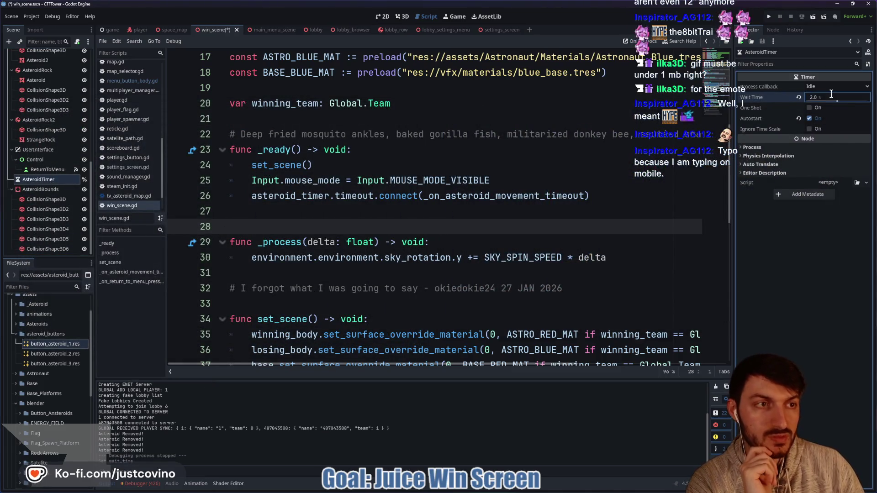
click(434, 211)
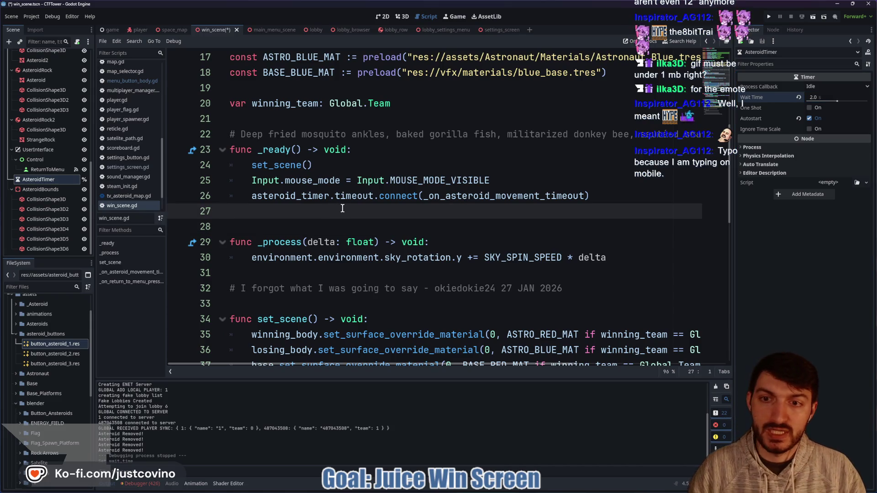
text(_on)
key(Return)
key(ctrl+s)
- Run the game, host a private lobby, join it from the second window, ready both players, and start
click(775, 17)
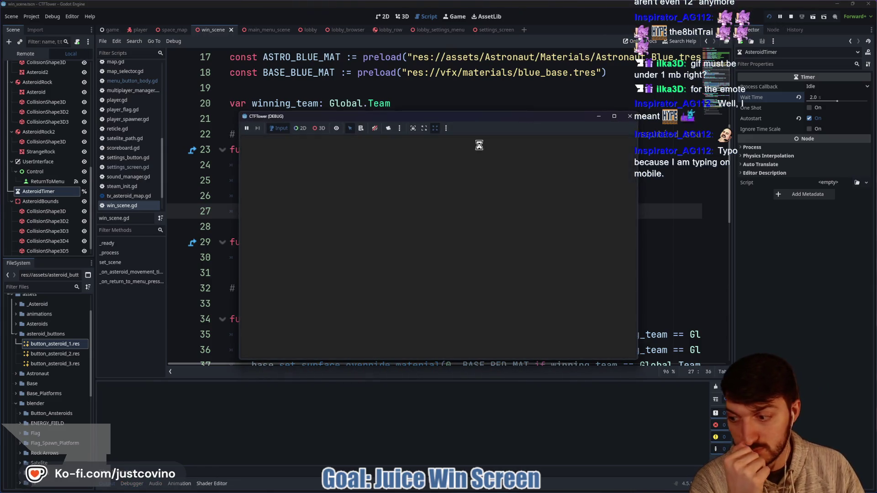
drag(435, 118, 236, 114)
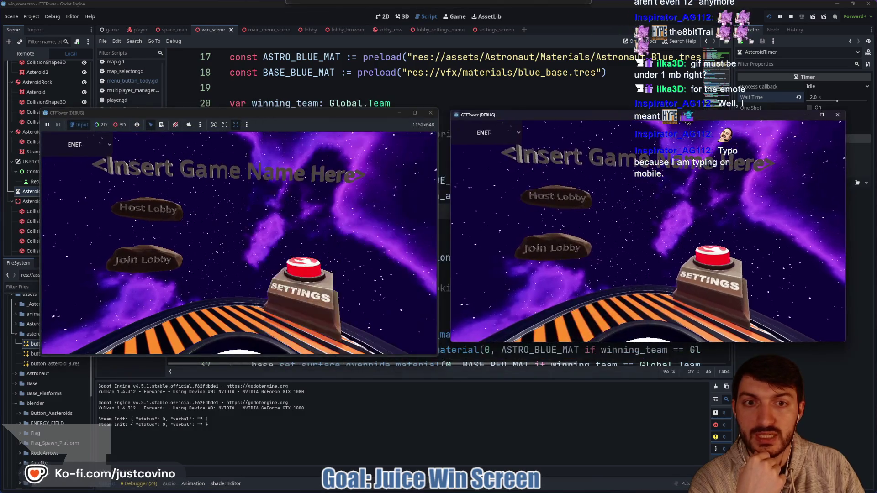
click(166, 211)
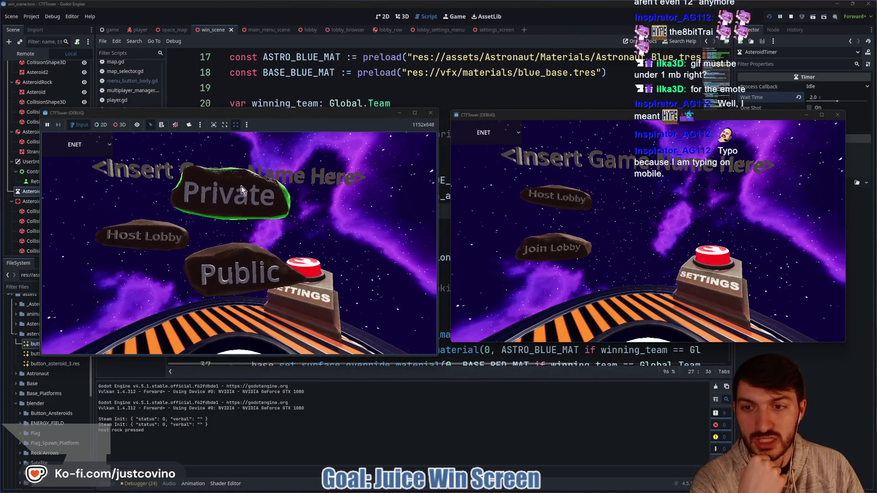
click(225, 195)
click(550, 261)
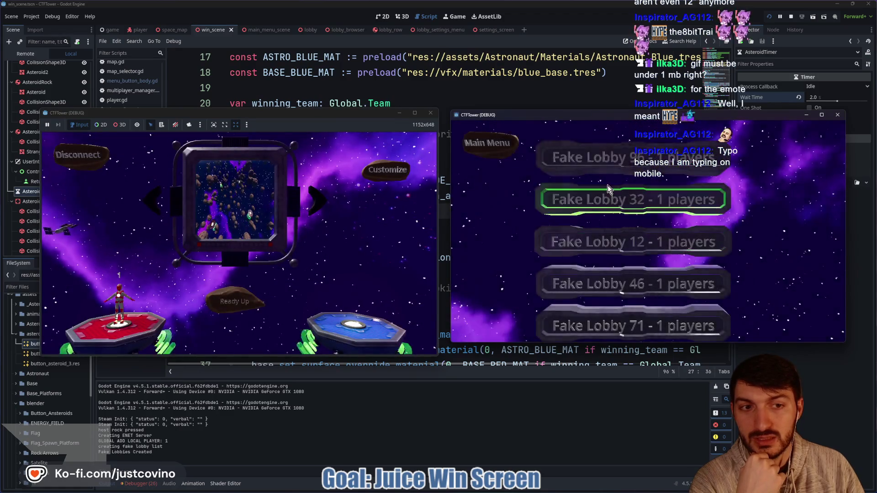
click(623, 250)
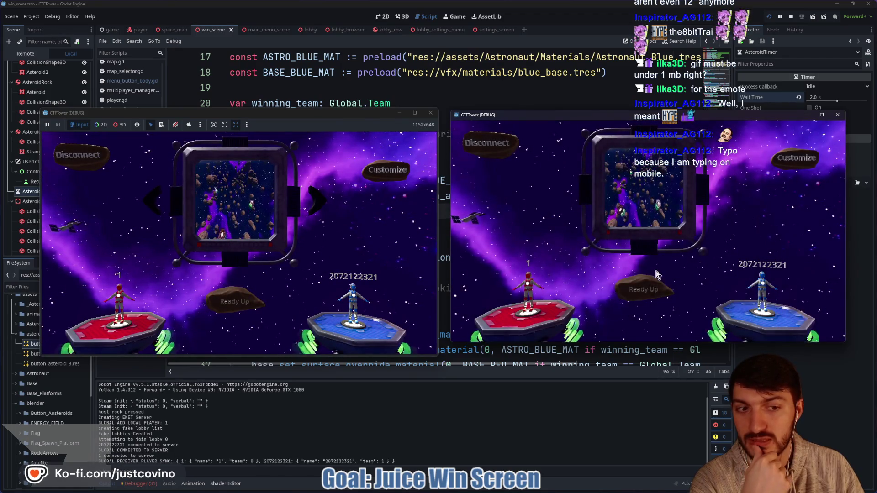
click(647, 295)
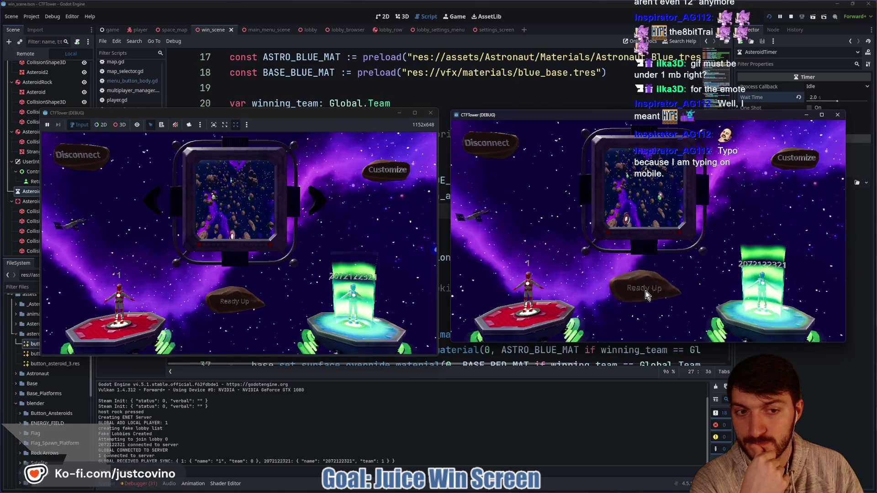
click(258, 302)
click(234, 293)
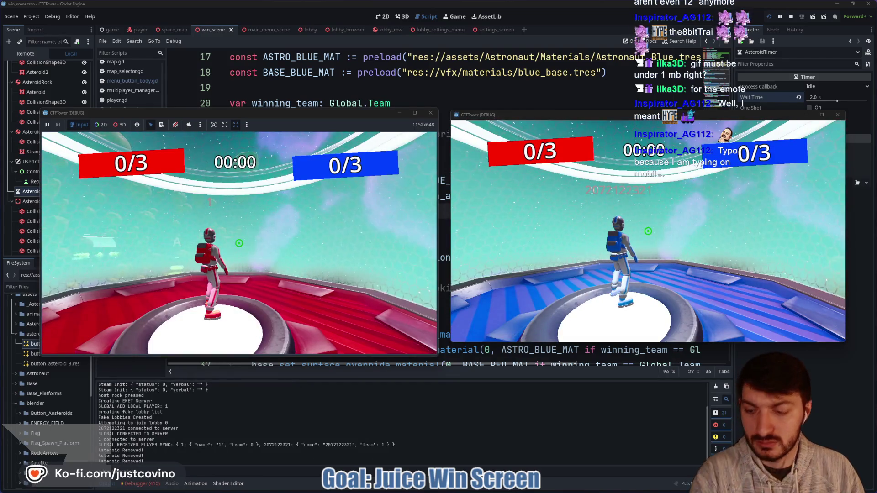
- Win the match with the console command 'score 1', then stop the game
key(grave)
text(score 1)
key(Return)
key(Return)
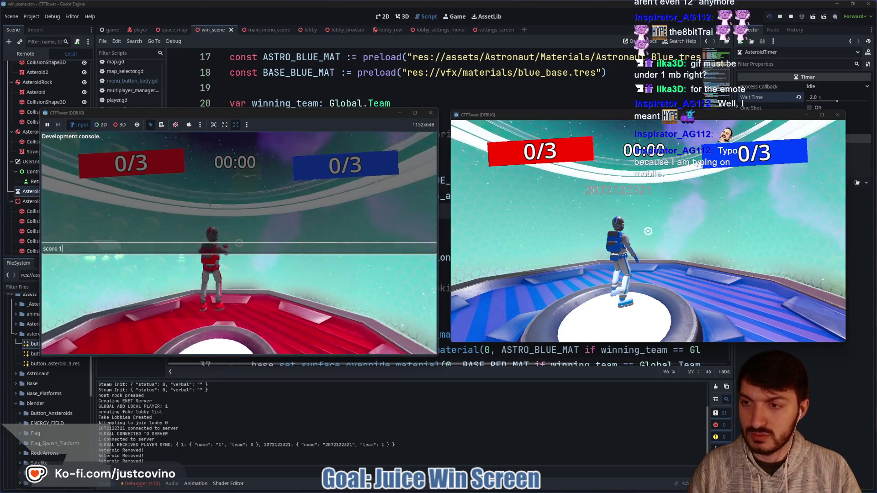
key(grave)
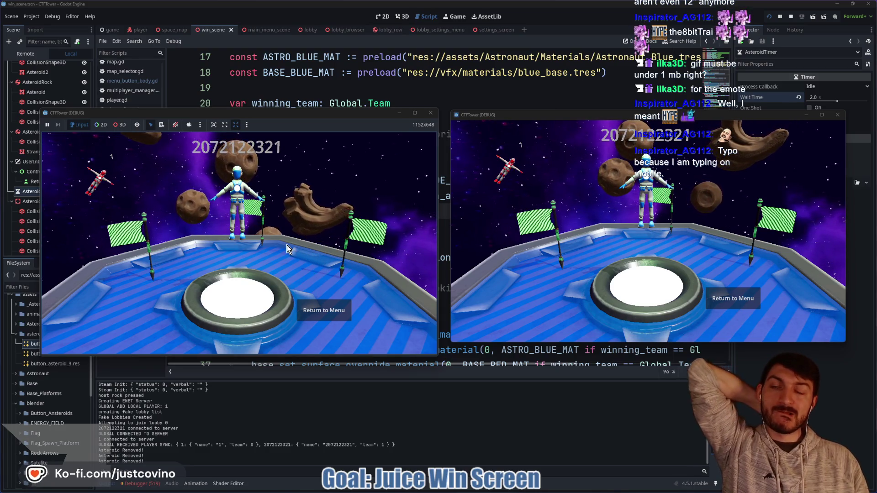
click(792, 17)
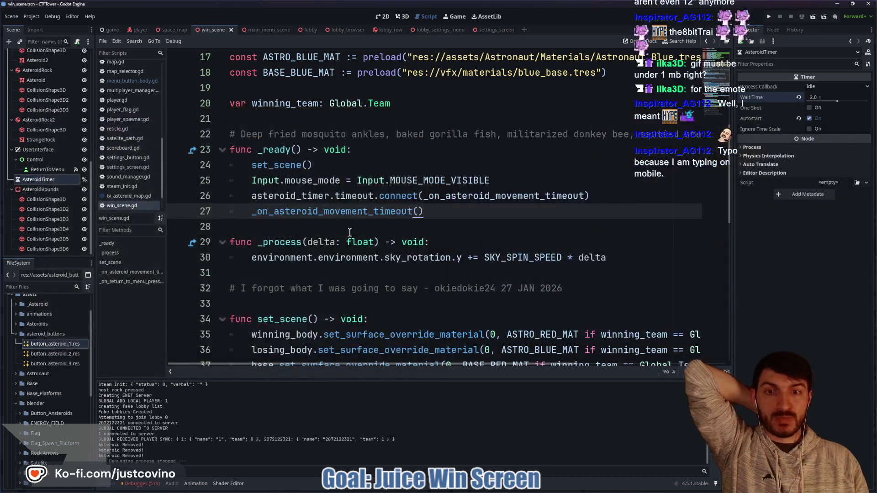
- Write the commit summary in GitHub Desktop for the win_scene changes, then return to the script
click(352, 242)
click(514, 491)
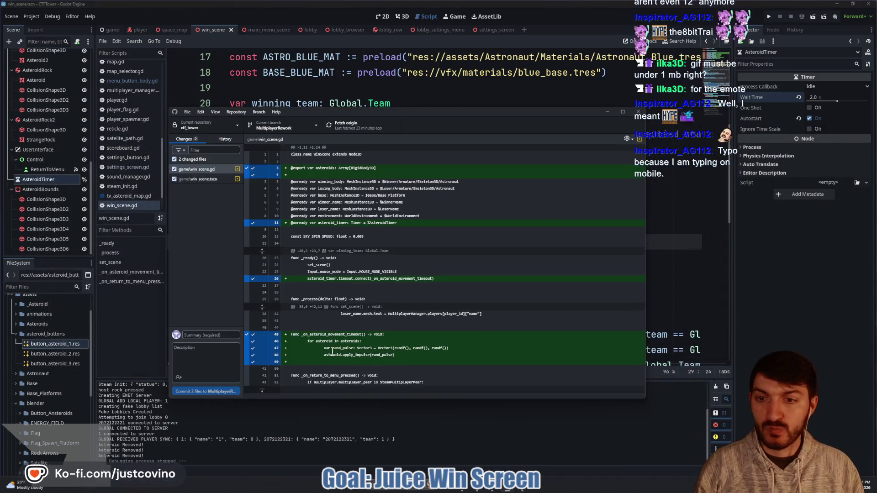
click(215, 335)
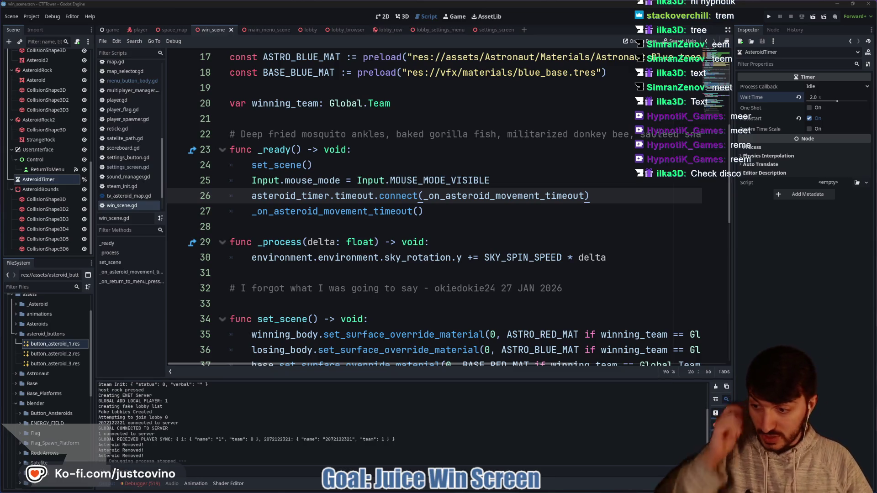
click(356, 227)
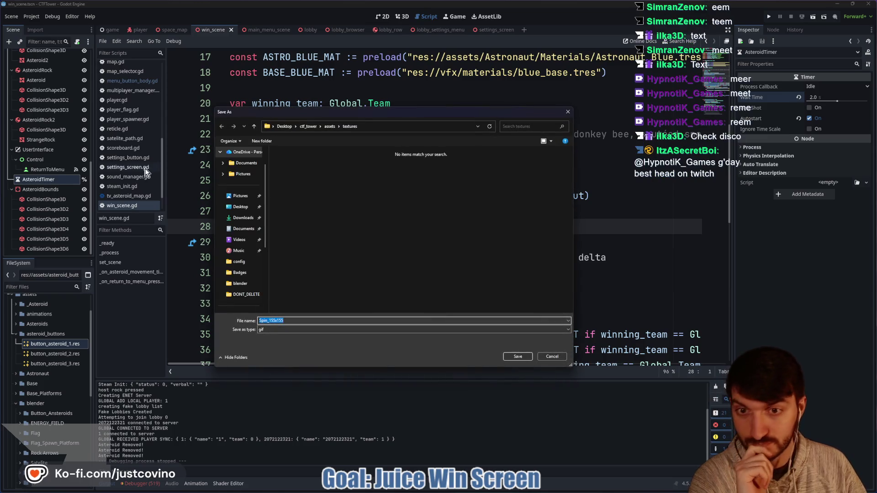
- Save the Spin_155x155 gif to the Desktop
click(246, 208)
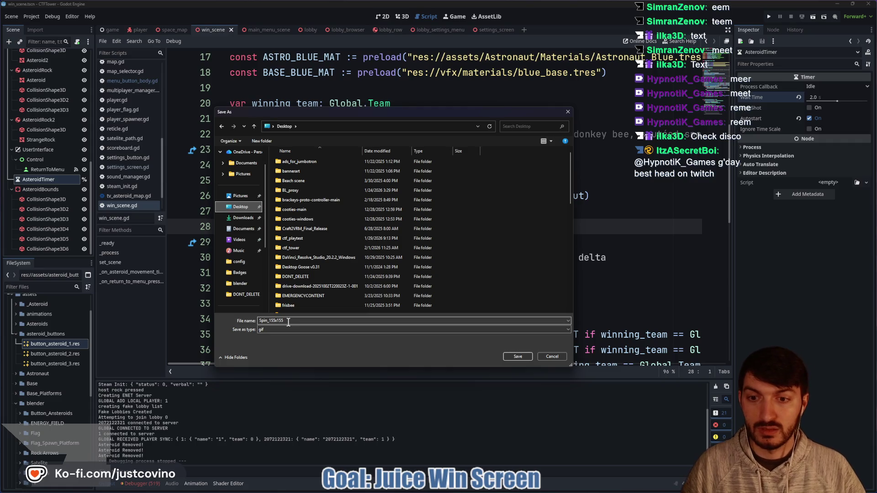
click(518, 357)
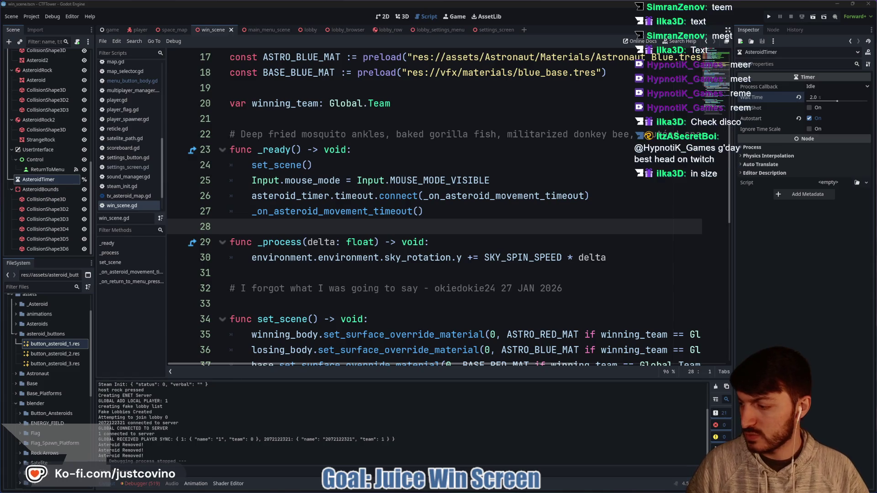